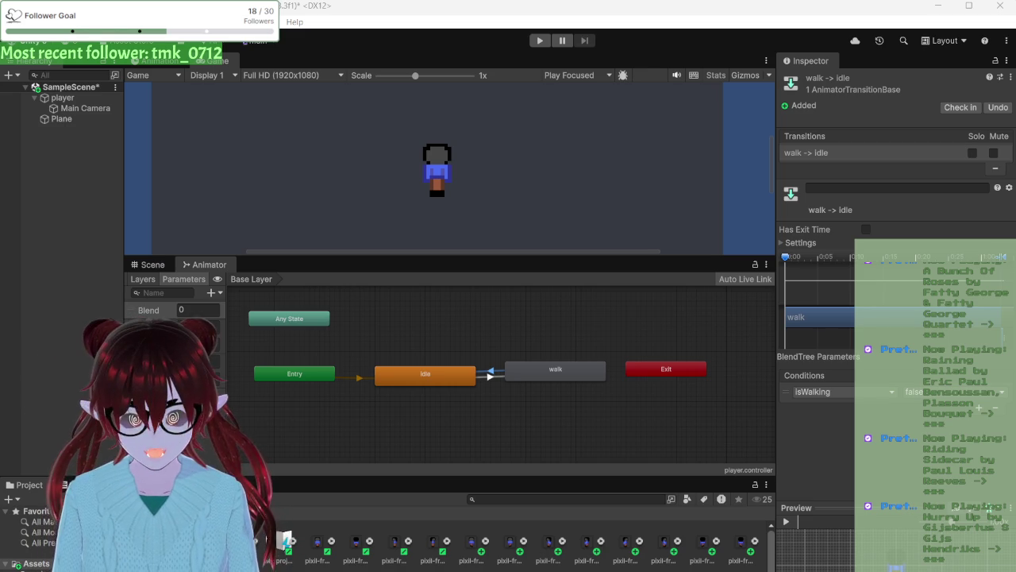
- Launch Notepad over the Unity editor and open a new blank Untitled tab
{"action": "left_click", "coordinate": [420, 7]}
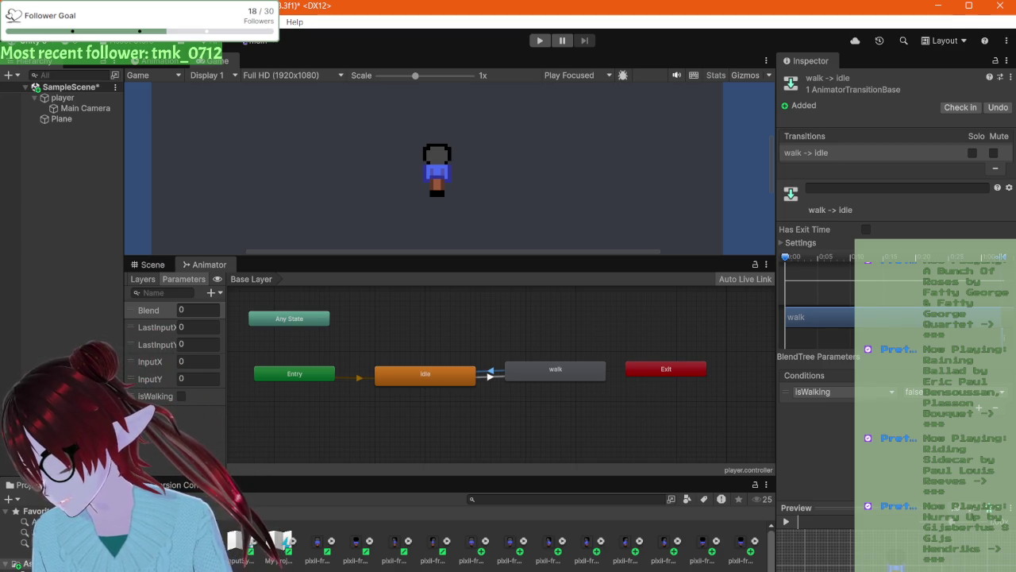
{"action": "mouse_move", "coordinate": [270, 570]}
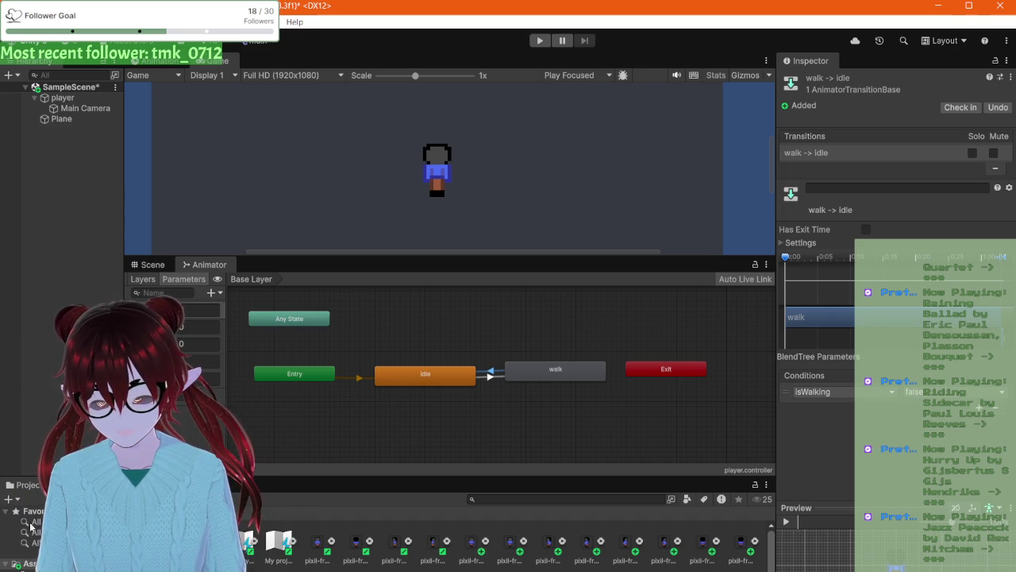
{"action": "key", "text": "super"}
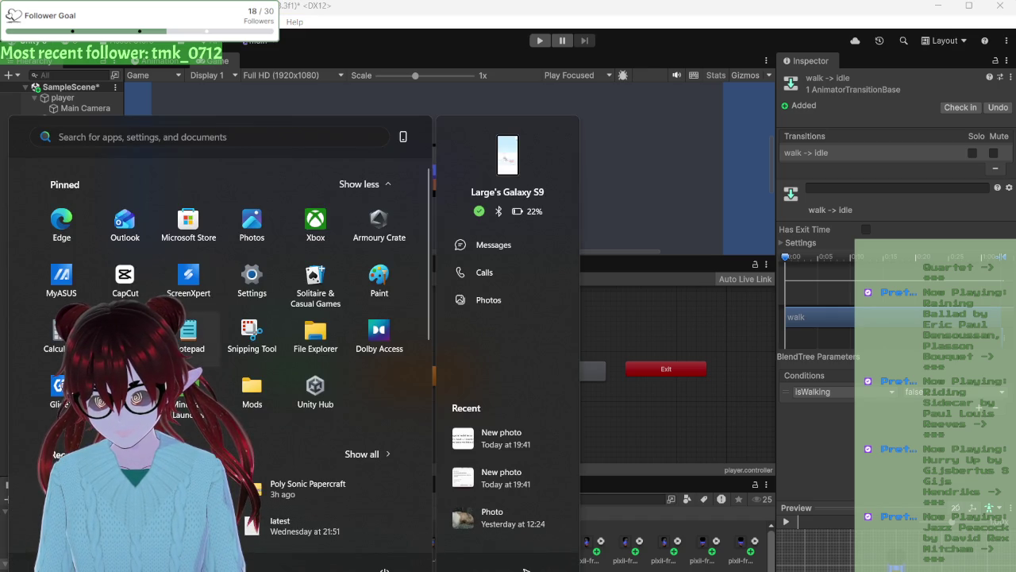
{"action": "left_click", "coordinate": [523, 569]}
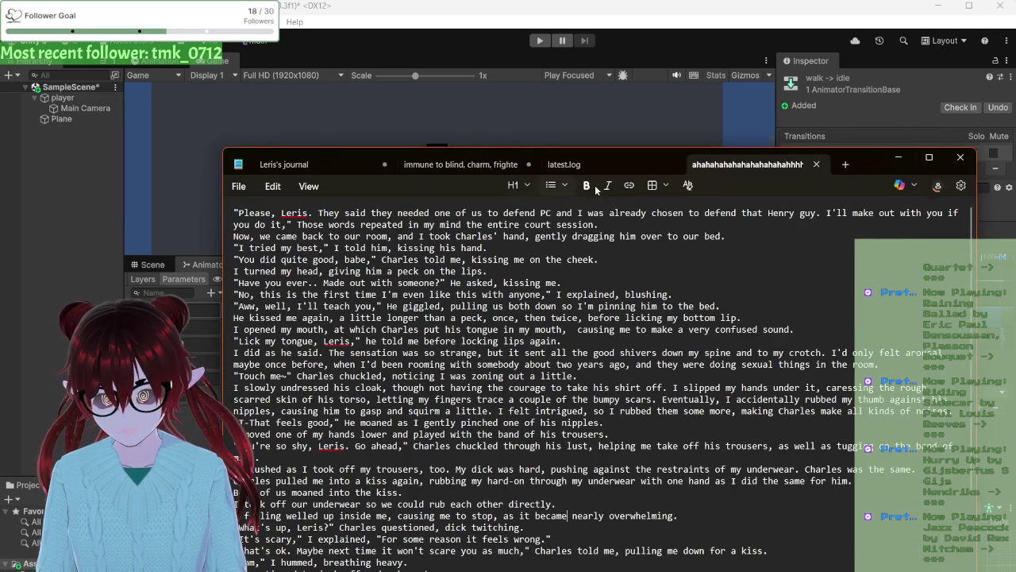
{"action": "left_click", "coordinate": [844, 167]}
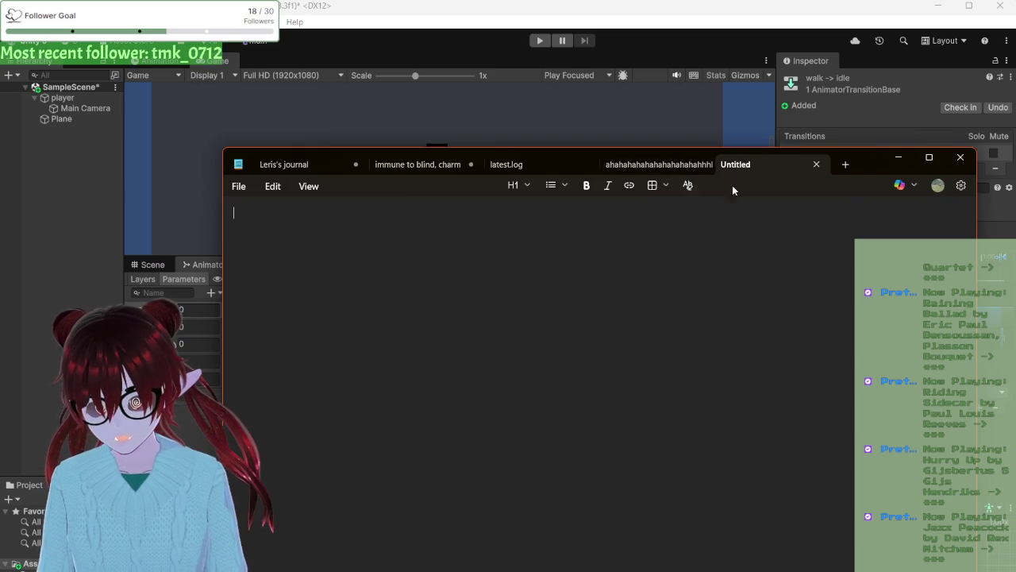
{"action": "left_click", "coordinate": [706, 164]}
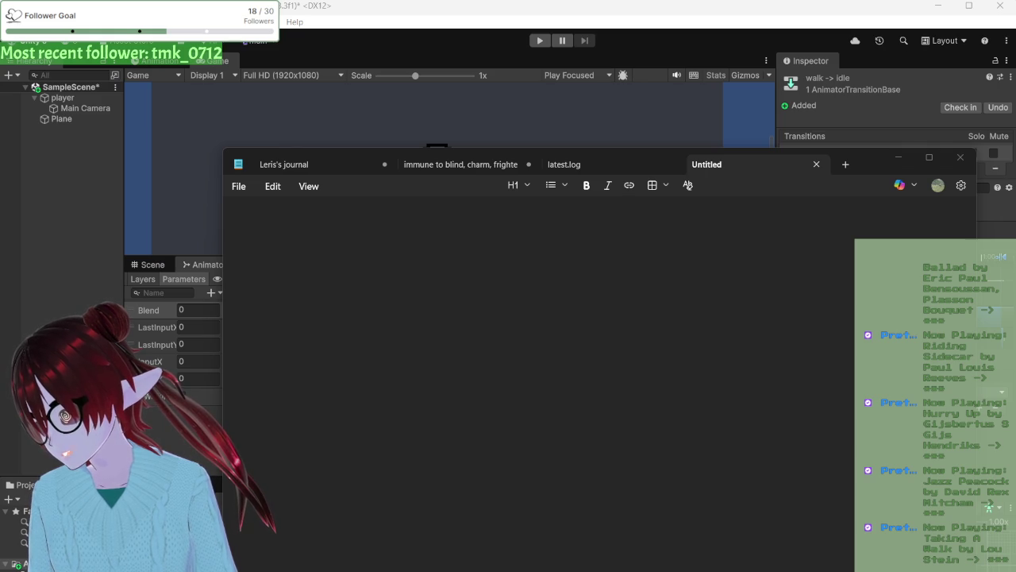
- Focus the empty Untitled document, then move Notepad aside to reveal Unity's Animator
{"action": "left_click", "coordinate": [233, 211]}
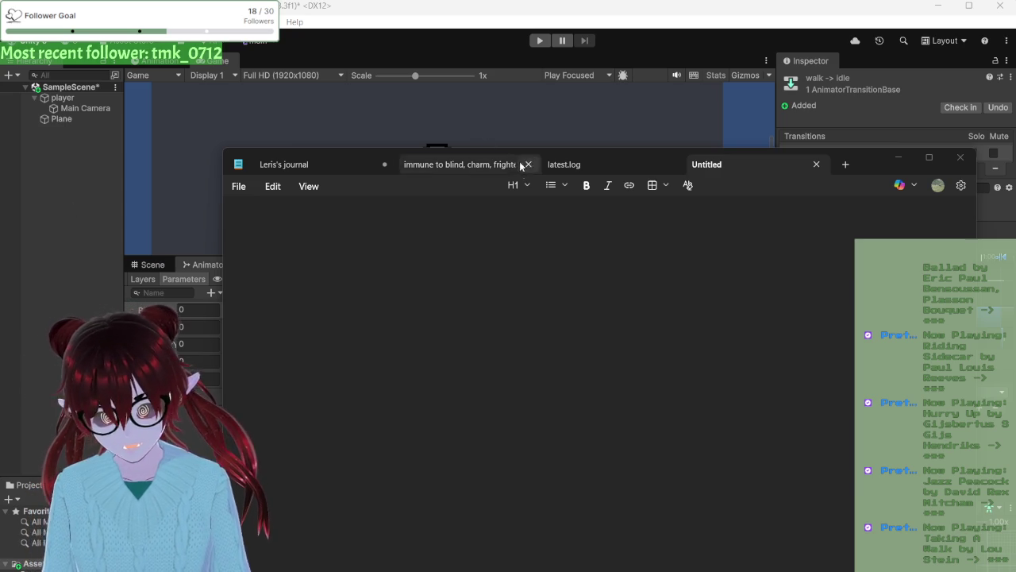
{"action": "left_click", "coordinate": [458, 238]}
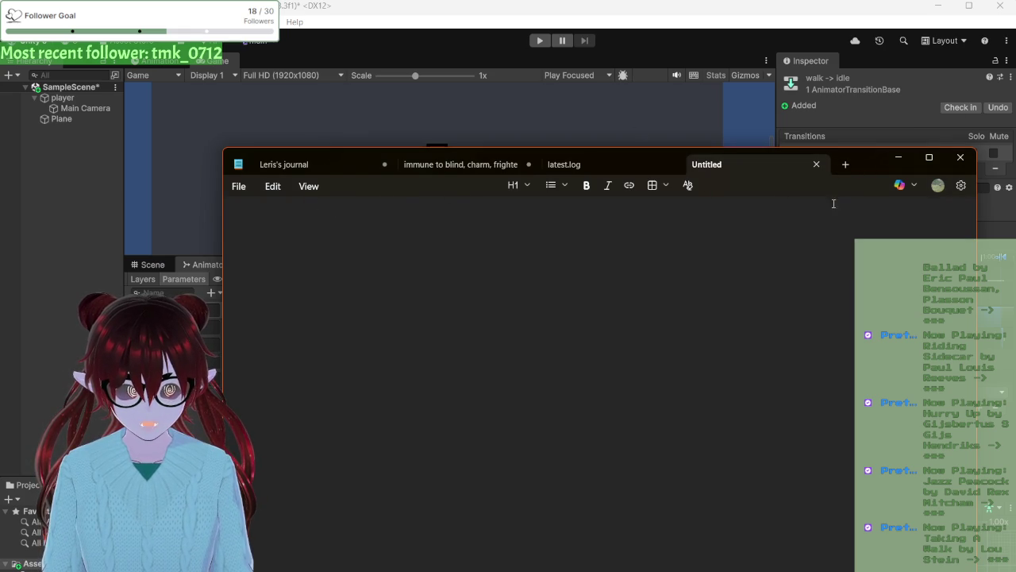
{"action": "mouse_move", "coordinate": [866, 165]}
{"action": "left_mouse_down"}
{"action": "mouse_move", "coordinate": [661, 243]}
{"action": "mouse_move", "coordinate": [0, 243]}
{"action": "left_mouse_up"}
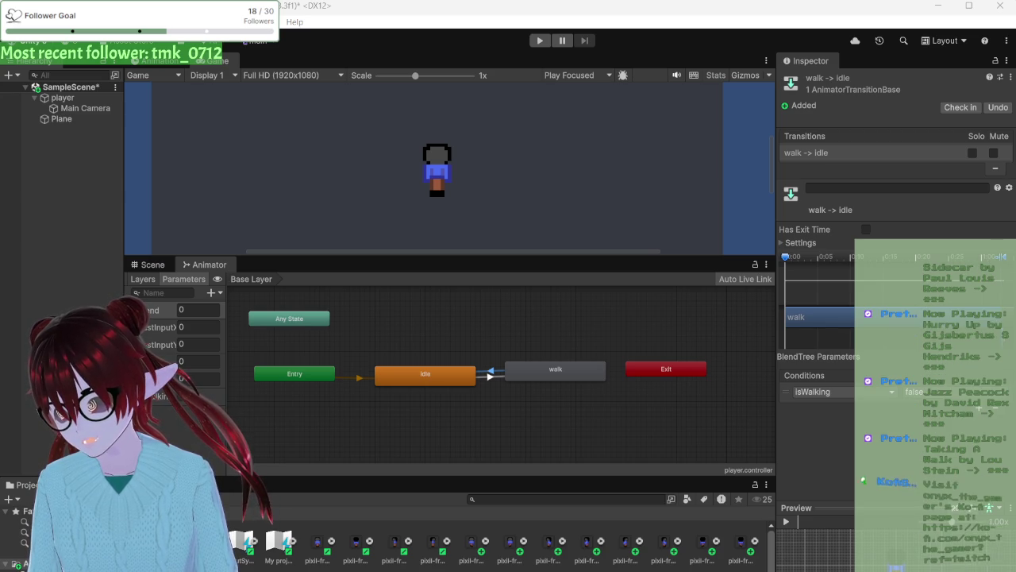
- Drag Notepad to the right, keeping the Animator's Entry and Any State nodes visible
{"action": "left_click_drag", "start_coordinate": [445, 85], "coordinate": [516, 147]}
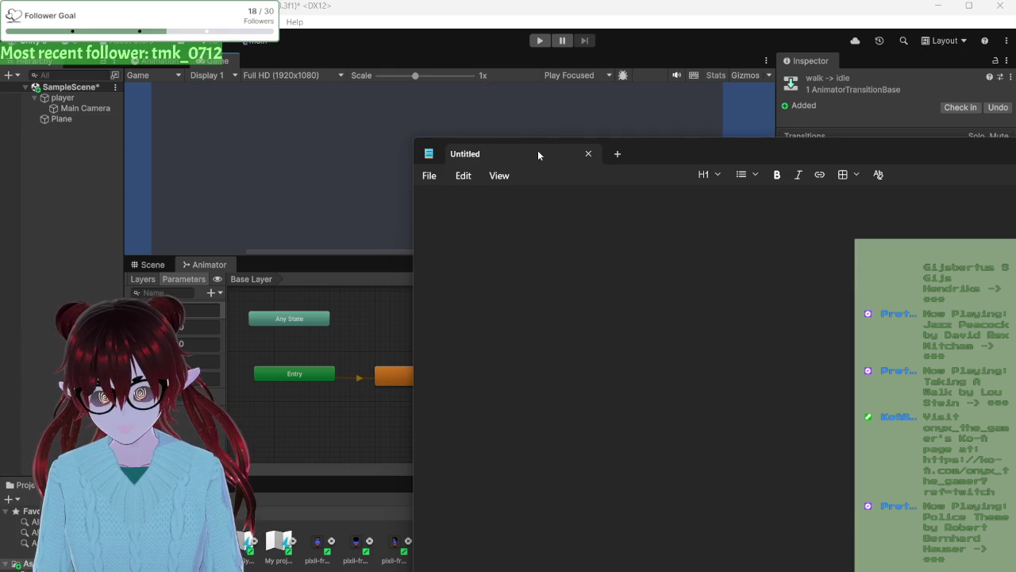
- Move the blank note to the lower right, beside Unity's Game view and Animator graph
{"action": "mouse_move", "coordinate": [676, 148]}
{"action": "left_mouse_down"}
{"action": "mouse_move", "coordinate": [494, 145]}
{"action": "mouse_move", "coordinate": [431, 125]}
{"action": "left_mouse_up"}
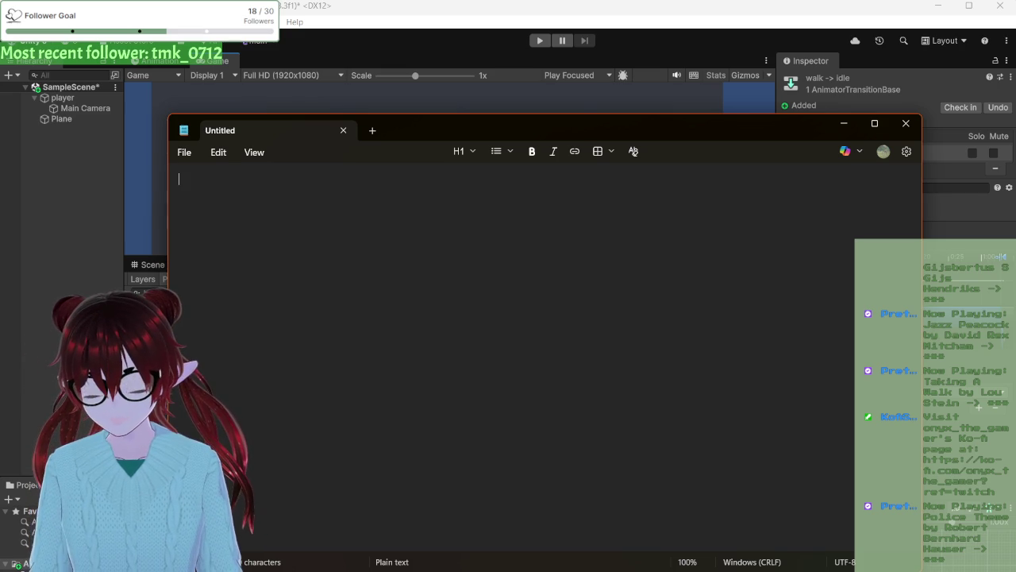
{"action": "mouse_move", "coordinate": [437, 120]}
{"action": "left_mouse_down"}
{"action": "mouse_move", "coordinate": [450, 135]}
{"action": "mouse_move", "coordinate": [770, 205]}
{"action": "left_mouse_up"}
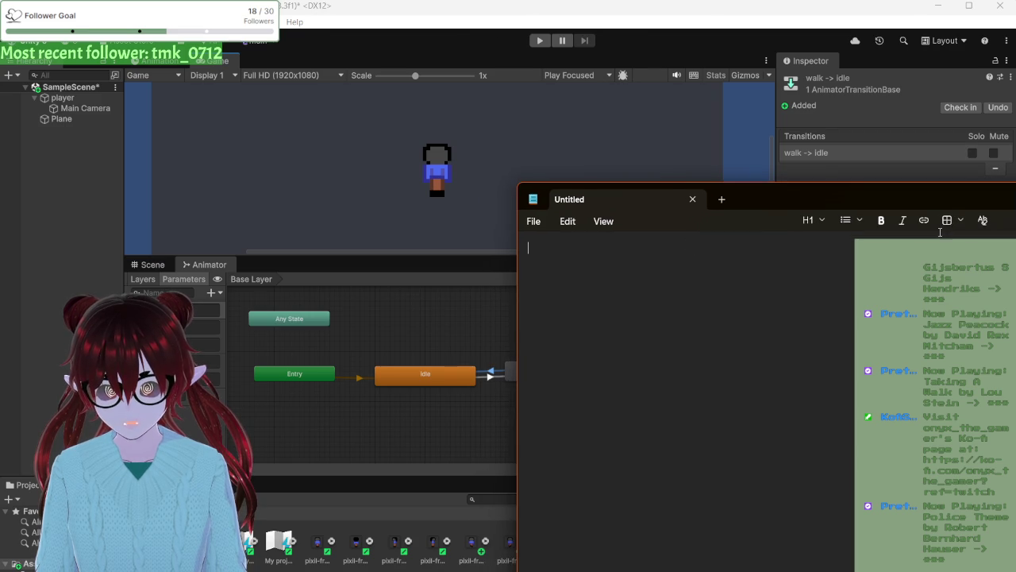
- Write the first line 'background - carpet kinda' and insert 'rough' before 'carpet'
{"action": "type", "text": "background -"}
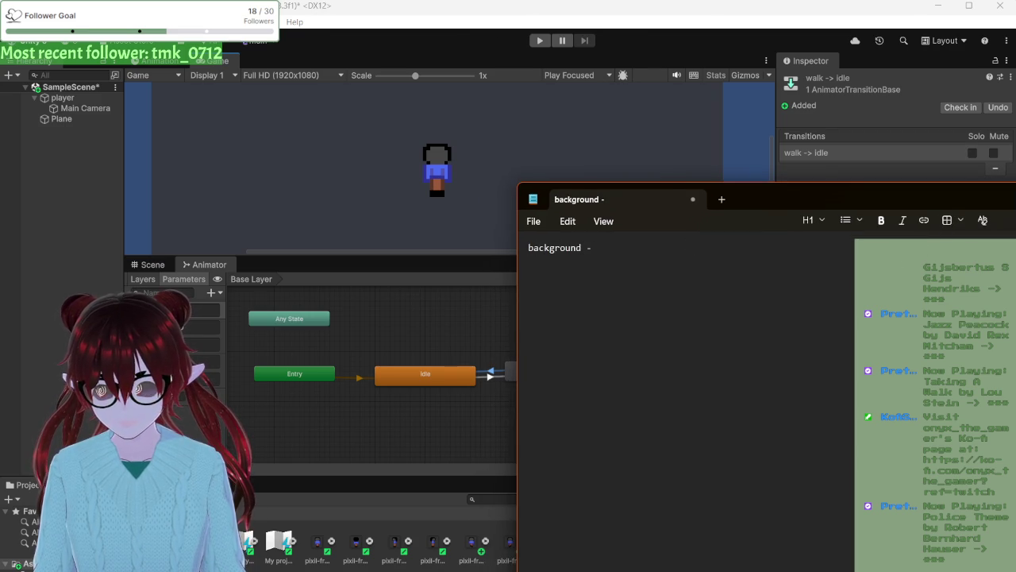
{"action": "type", "text": "carpety"}
{"action": "key", "text": "BackSpace"}
{"action": "key", "text": "Return"}
{"action": "type", "text": "y"}
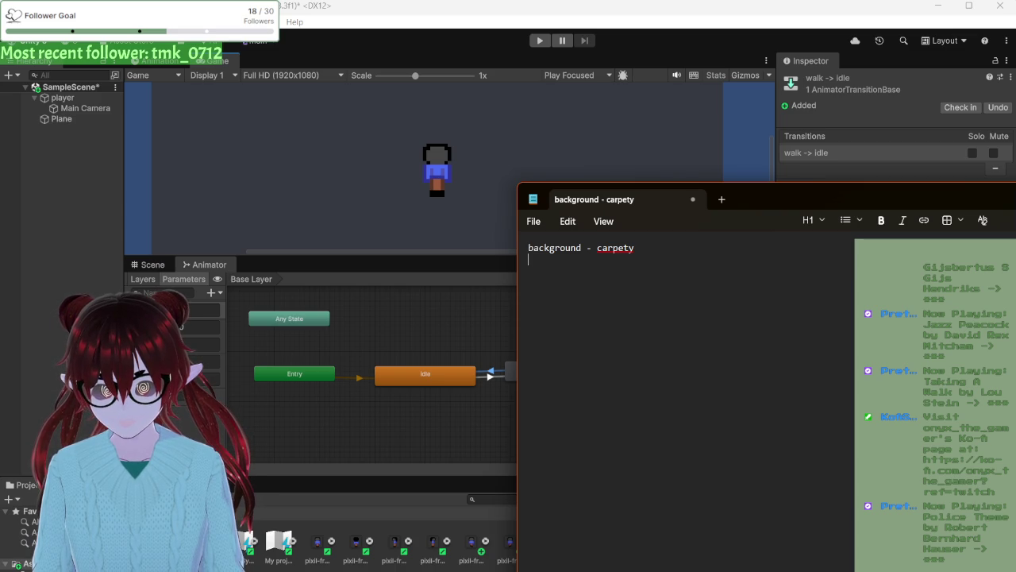
{"action": "key", "text": "BackSpace"}
{"action": "type", "text": "kinda"}
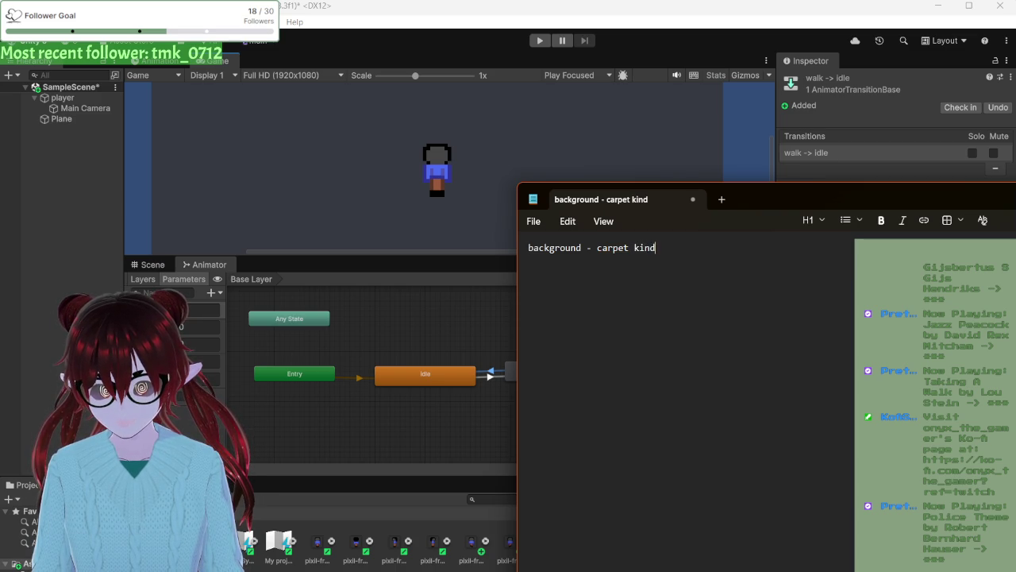
{"action": "left_click", "coordinate": [597, 248]}
{"action": "type", "text": "young"}
{"action": "key", "text": "BackSpace"}
{"action": "key", "text": "BackSpace"}
{"action": "key", "text": "BackSpace"}
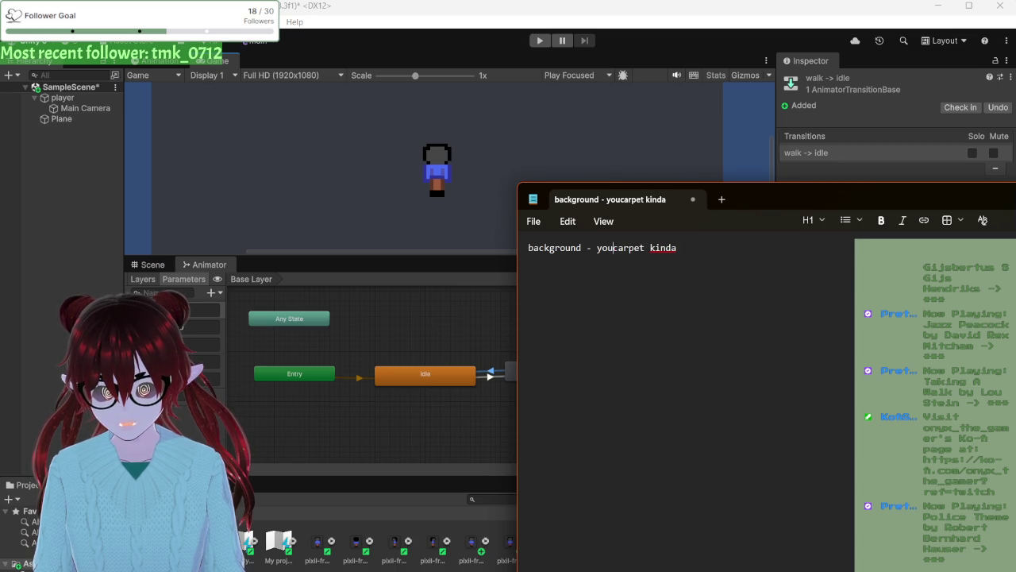
{"action": "type", "text": "rough"}
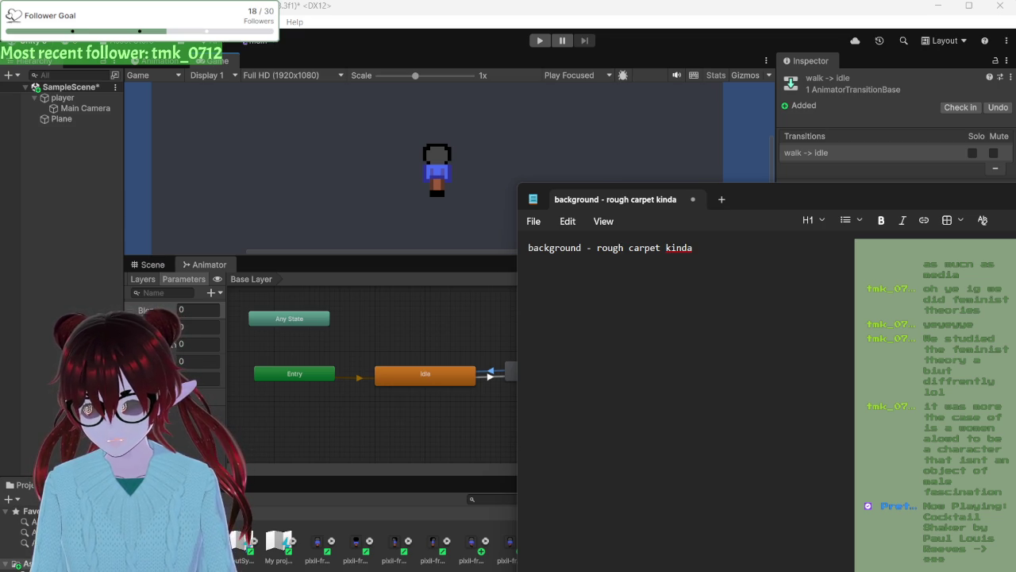
- Add the second line 'foreground/bump-into-ables : cupboards and stuff'
{"action": "left_click", "coordinate": [553, 304]}
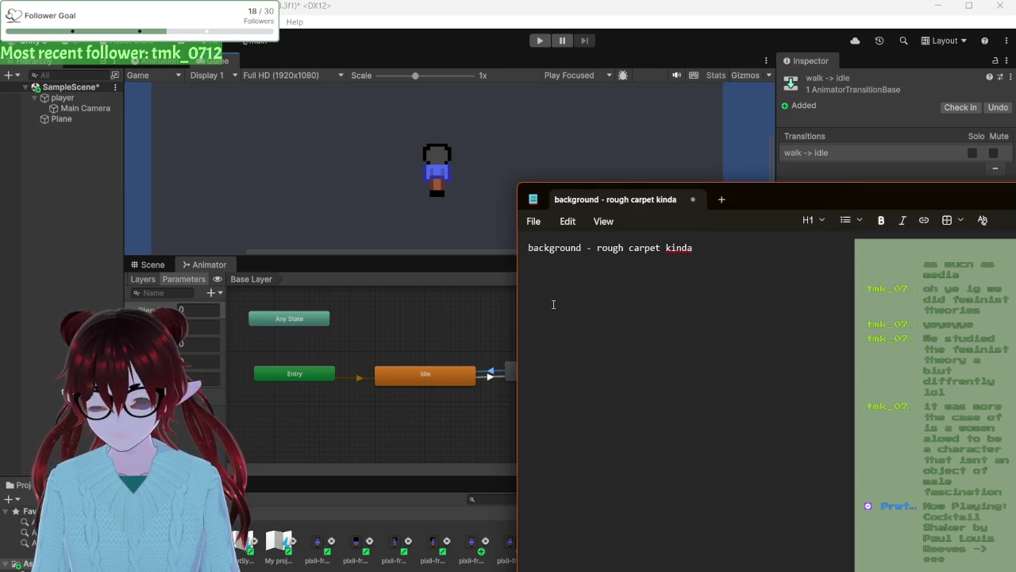
{"action": "type", "text": "foreg"}
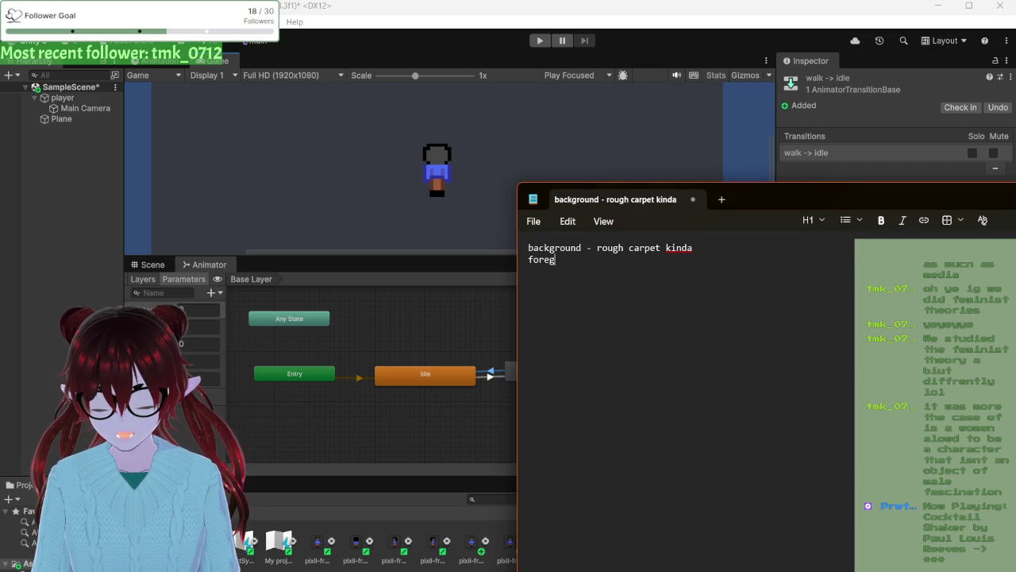
{"action": "type", "text": "round/"}
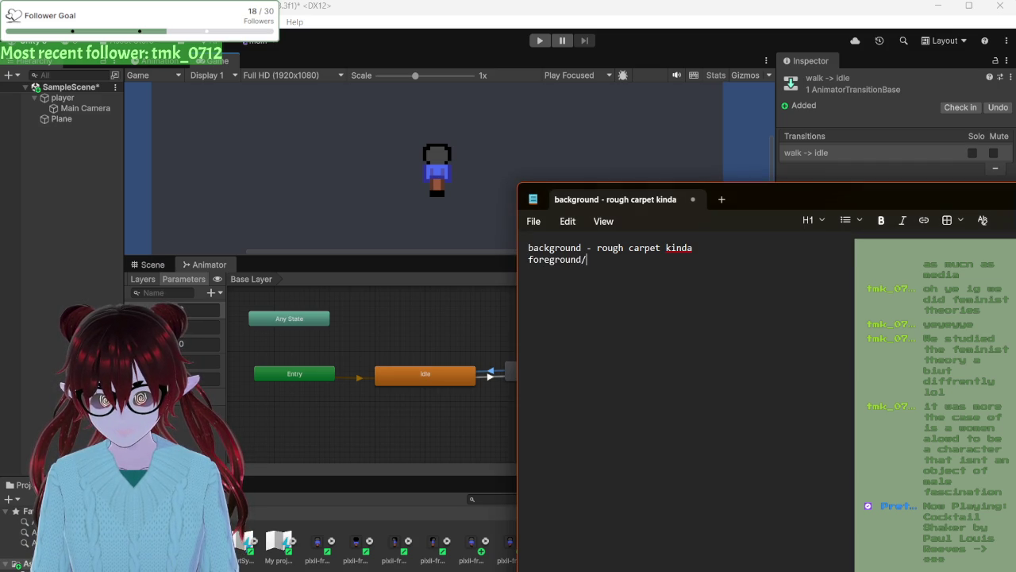
{"action": "type", "text": "bump"}
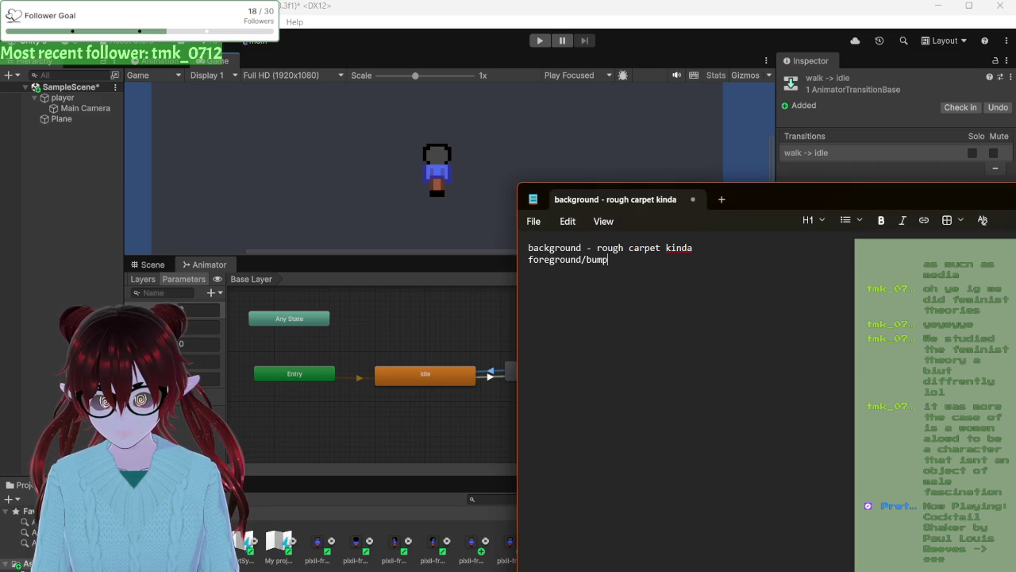
{"action": "type", "text": "-into-"}
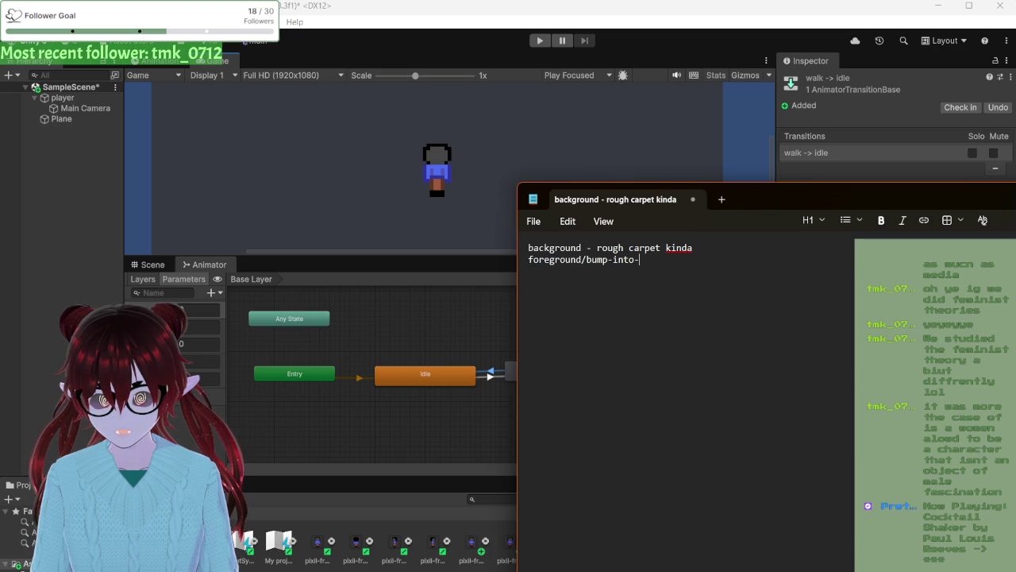
{"action": "type", "text": "ables : "}
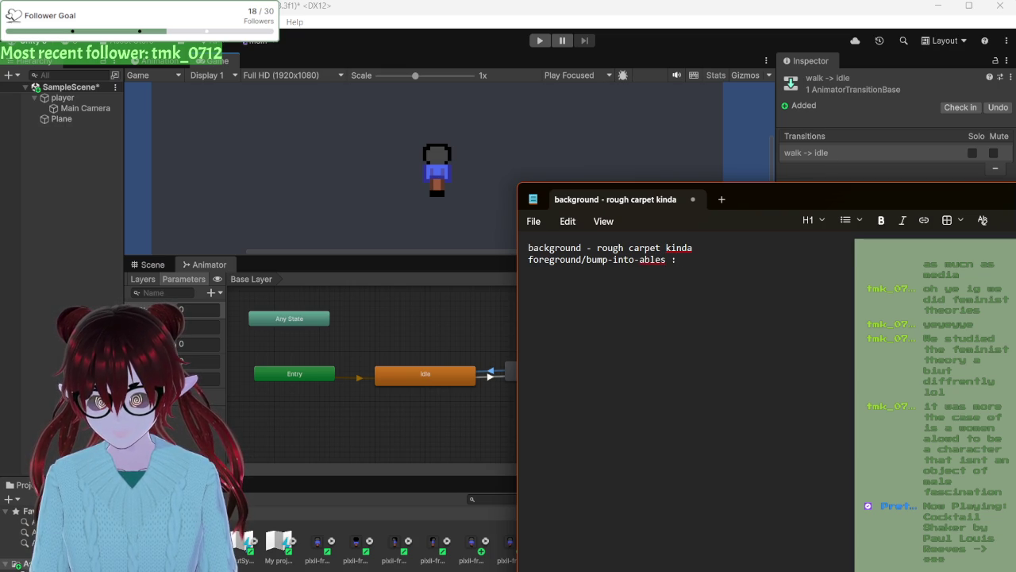
{"action": "type", "text": "cup"}
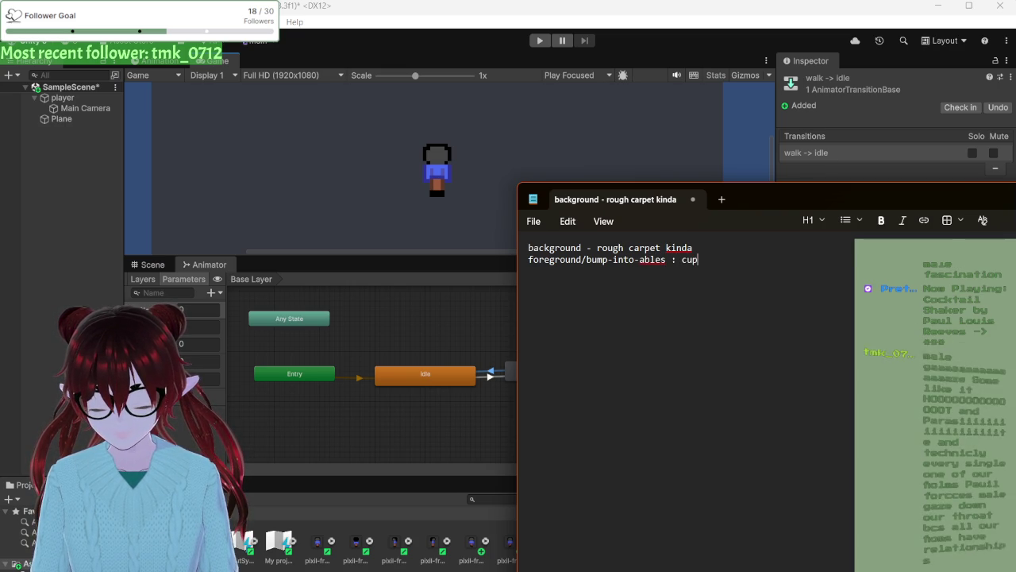
{"action": "type", "text": "boards and stuff"}
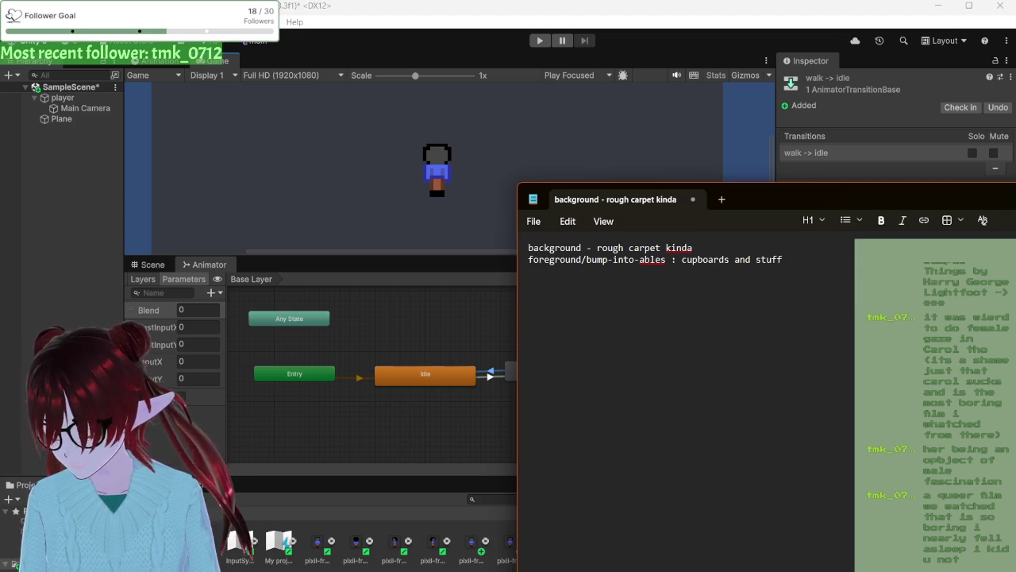
- Select the word 'background' on the first line
{"action": "double_click", "coordinate": [566, 247]}
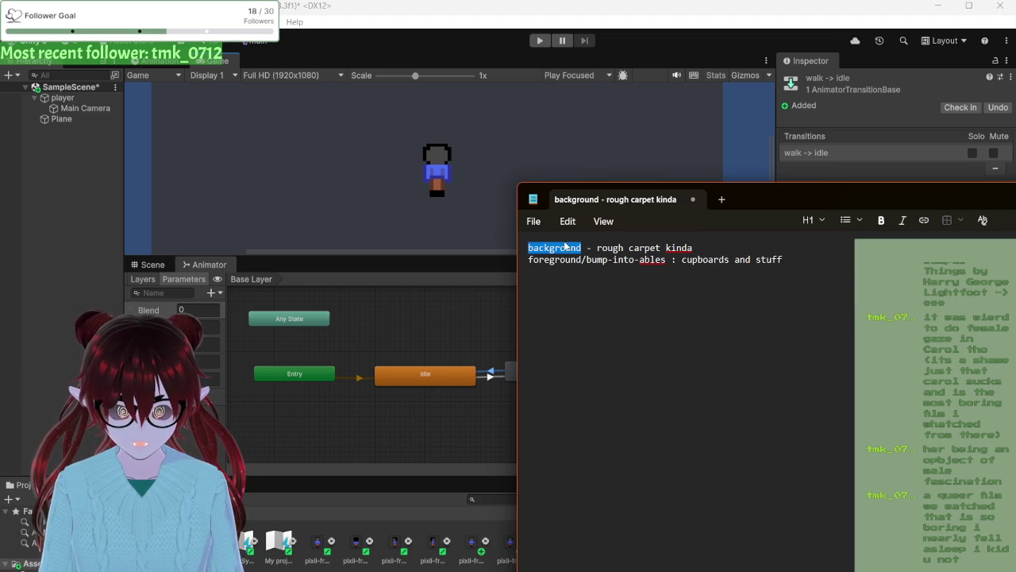
- Replace 'background' with '1' so the line reads '1 - rough carpet kinda'
{"action": "type", "text": "1"}
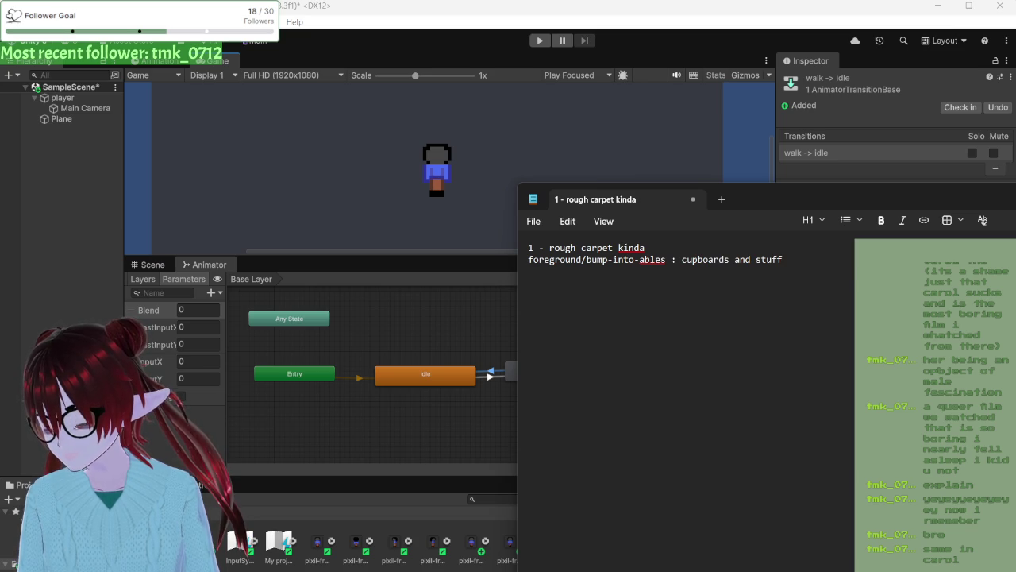
{"action": "left_click", "coordinate": [568, 262]}
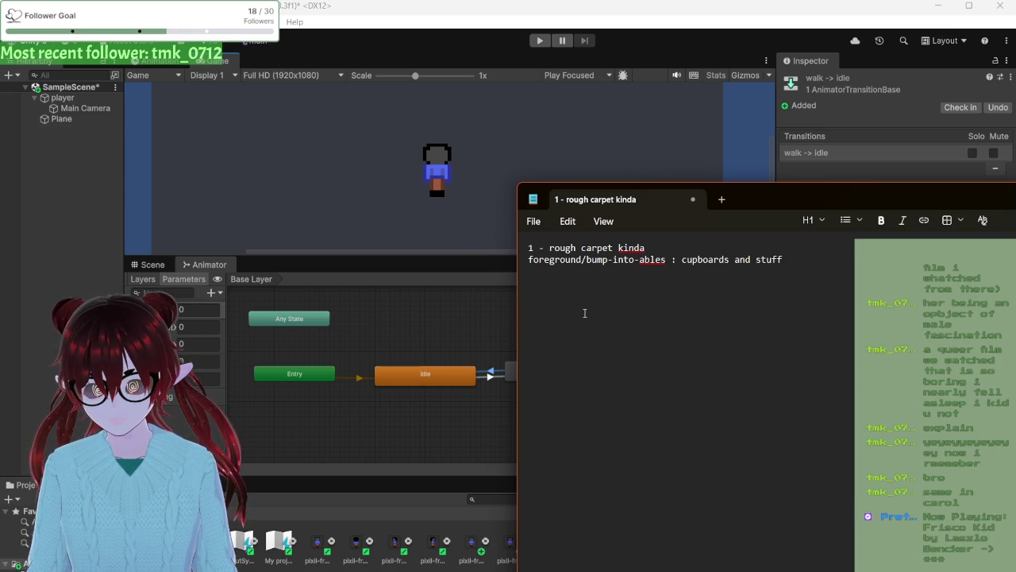
- Rewrite line two as '2 - walk-in-front clutter/toys', replacing the foreground entry
{"action": "left_click", "coordinate": [642, 274]}
{"action": "left_click", "coordinate": [792, 260]}
{"action": "key", "text": "shift+Home"}
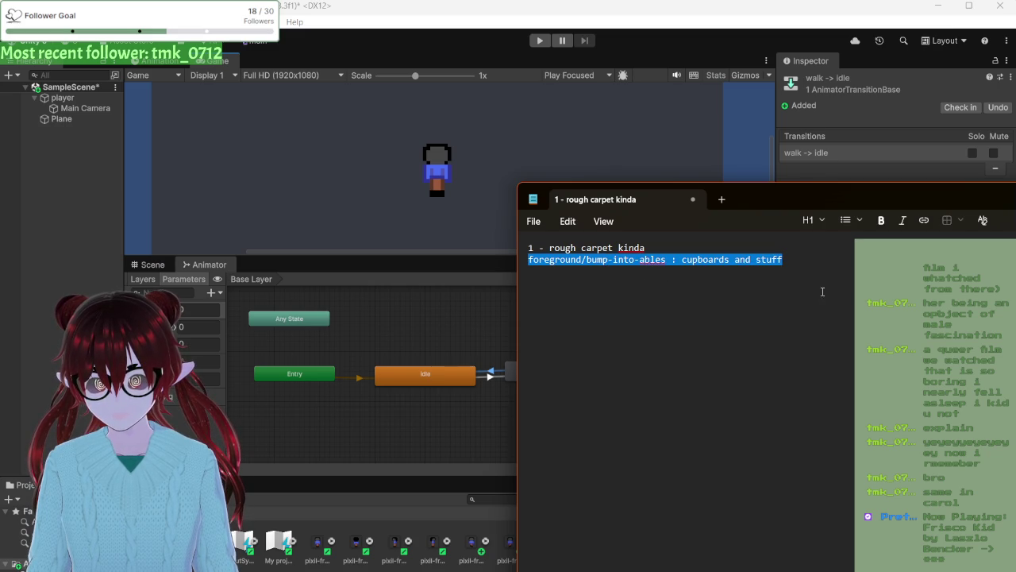
{"action": "type", "text": "2 - walk-in-front"}
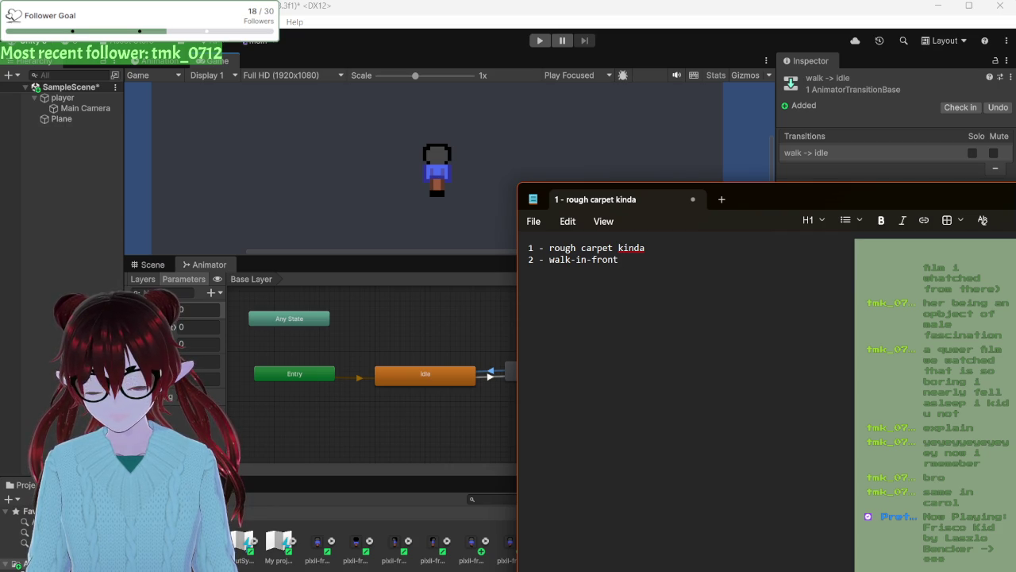
{"action": "type", "text": " trash things"}
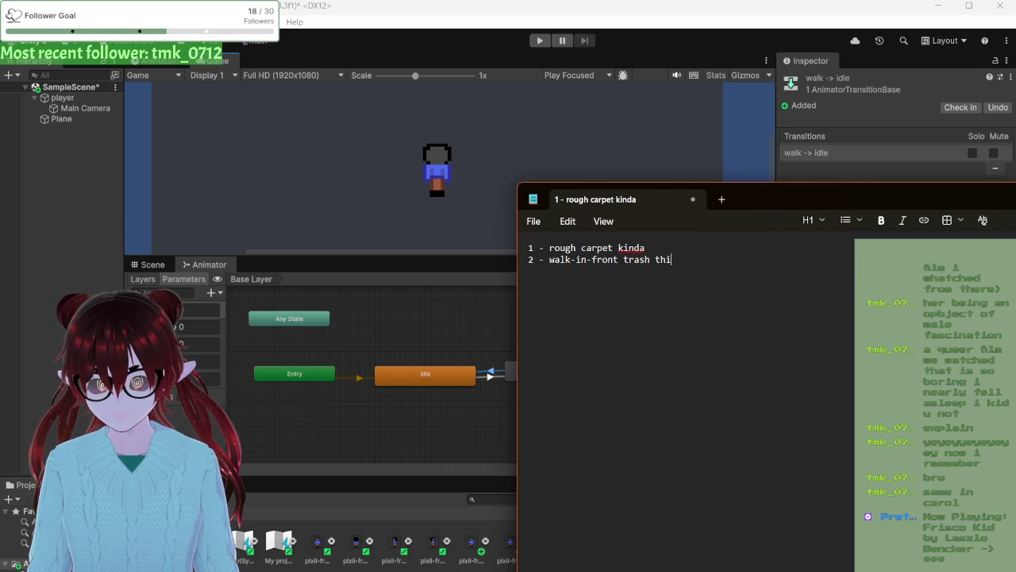
{"action": "key", "text": "BackSpace"}
{"action": "key", "text": "BackSpace"}
{"action": "key", "text": "BackSpace"}
{"action": "key", "text": "BackSpace"}
{"action": "key", "text": "BackSpace"}
{"action": "key", "text": "BackSpace"}
{"action": "type", "text": "clutter/"}
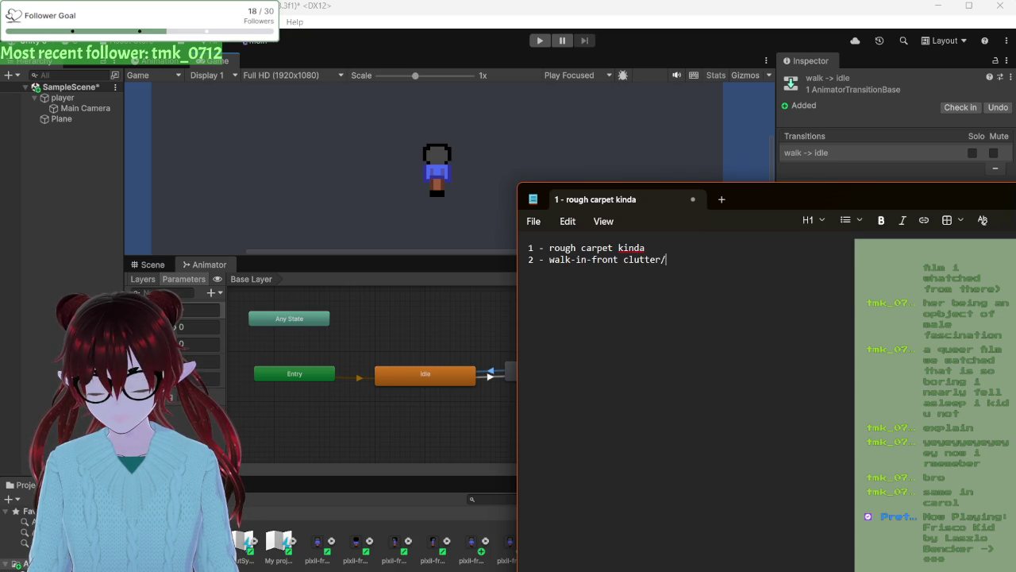
{"action": "type", "text": "toys"}
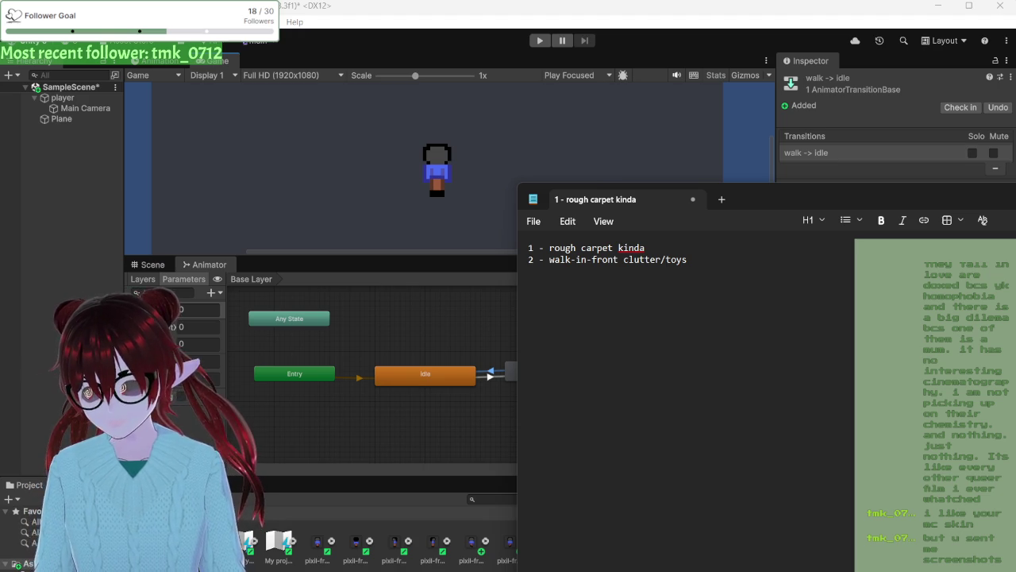
{"action": "key", "text": "super+shift+s"}
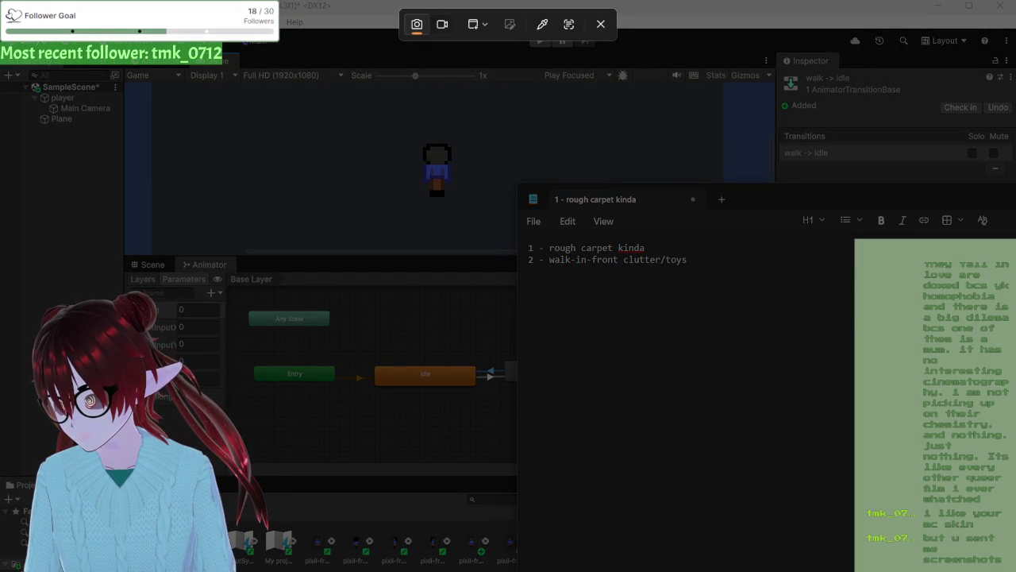
{"action": "key", "text": "Escape"}
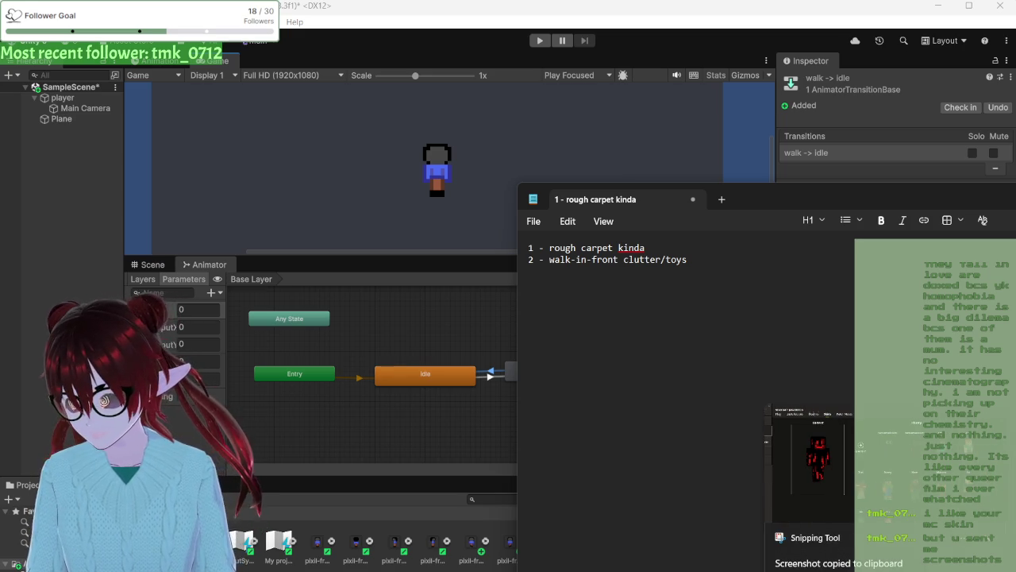
{"action": "key", "text": "super+shift+s"}
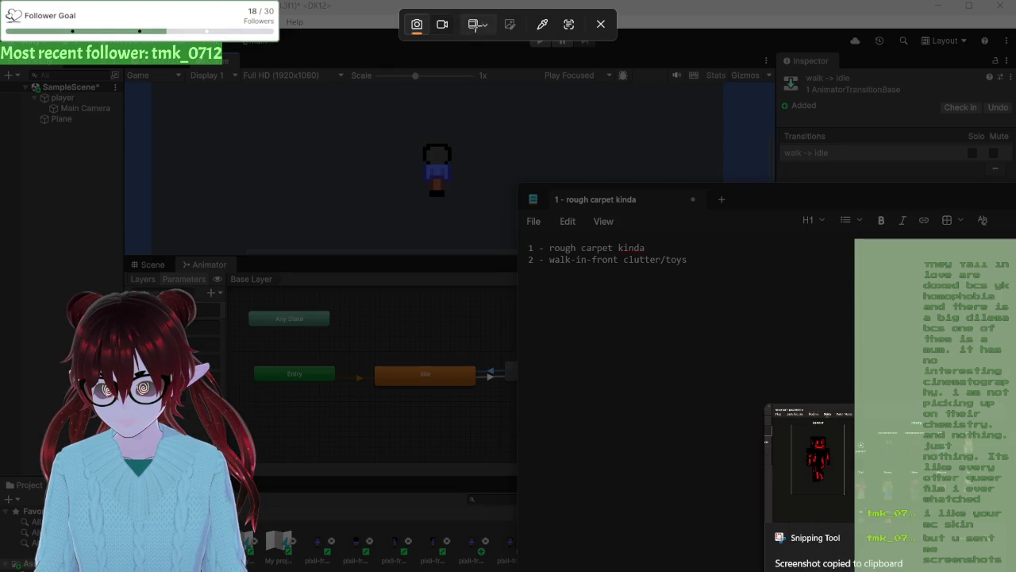
{"action": "left_click", "coordinate": [479, 24]}
{"action": "key", "text": "Escape"}
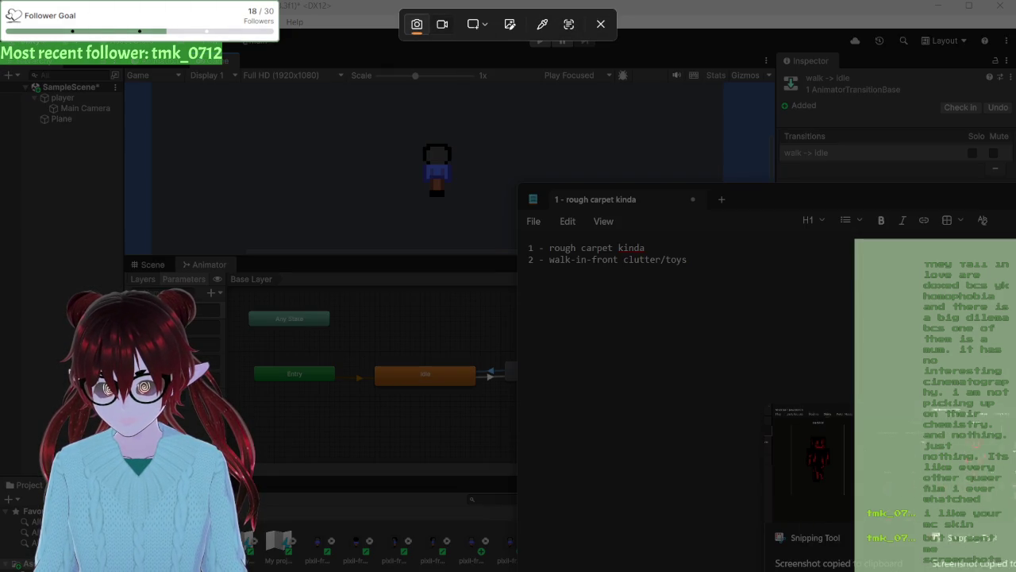
{"action": "key", "text": "Escape"}
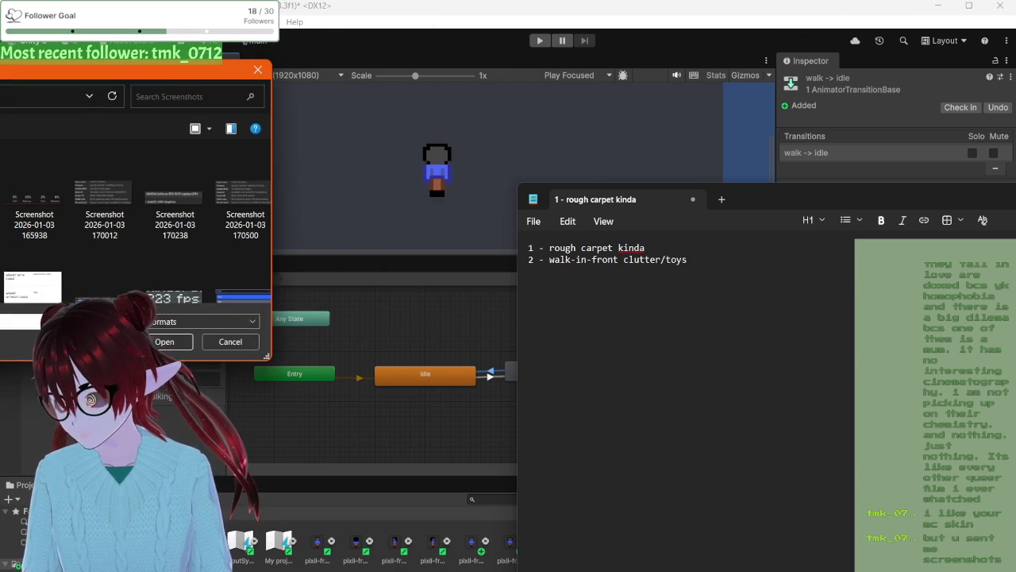
- Cancel the file-open dialog without choosing a file
{"action": "key", "text": "Escape"}
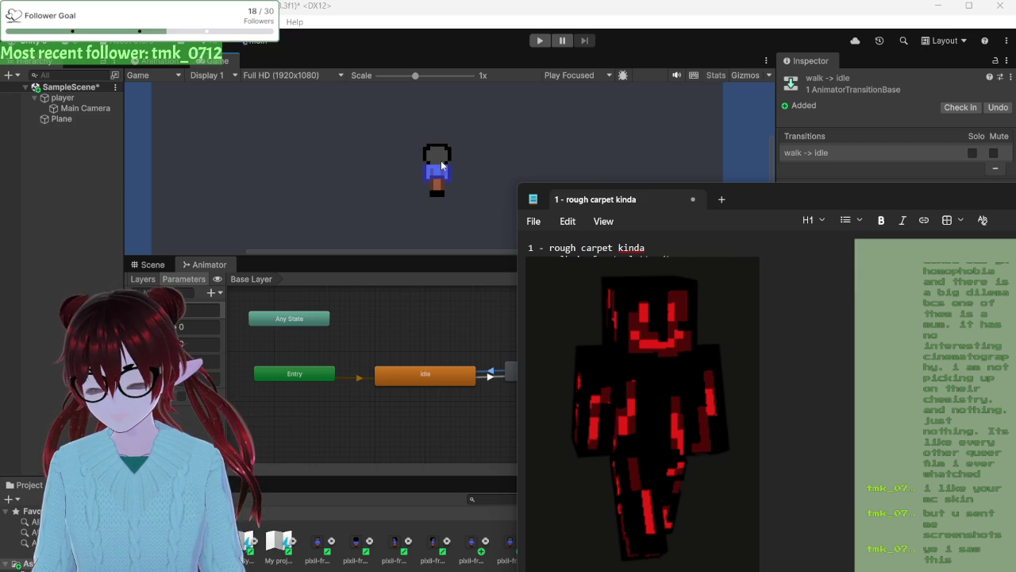
- Bring the Unity Editor in front of the notes to show the walk -> idle transition
{"action": "left_click", "coordinate": [395, 29]}
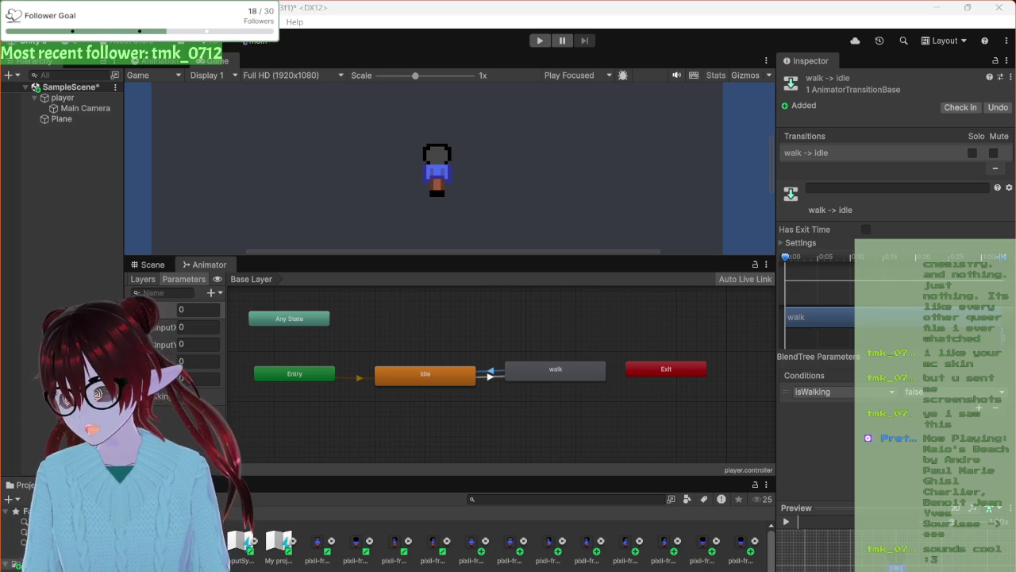
- Activate Unity to check the isWalking false condition, then switch to another window
{"action": "left_click", "coordinate": [746, 10]}
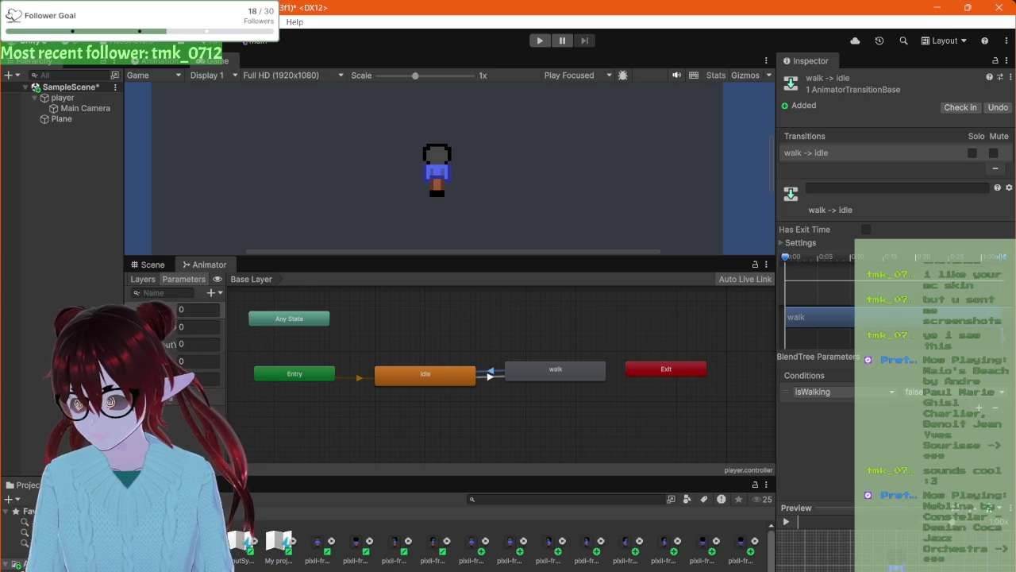
{"action": "key", "text": "alt+Tab"}
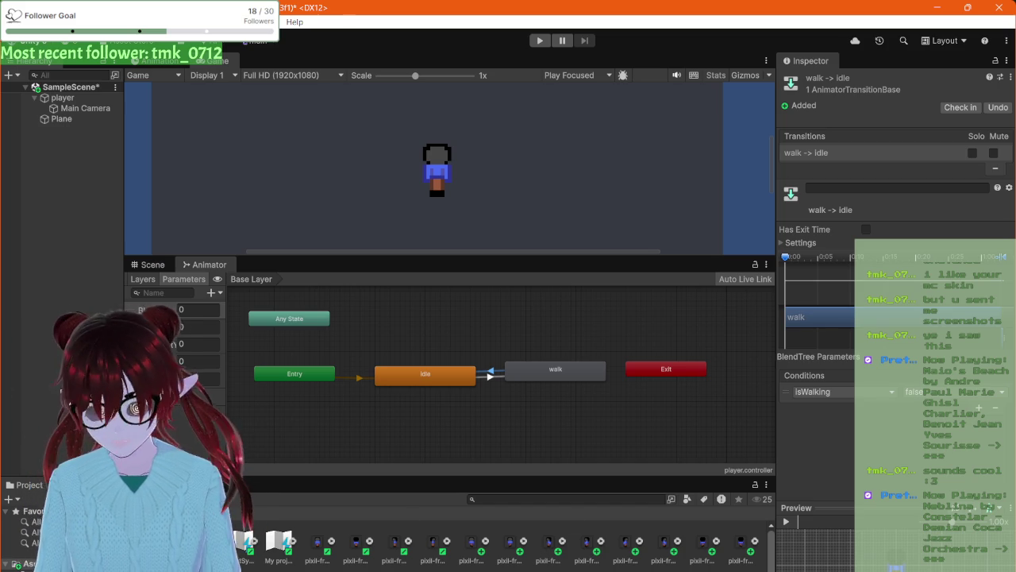
- In Notepad, finish item 3 'collide cupboards n stuff' and add '4 - walk behind technically wardrobe'
{"action": "mouse_move", "coordinate": [602, 569]}
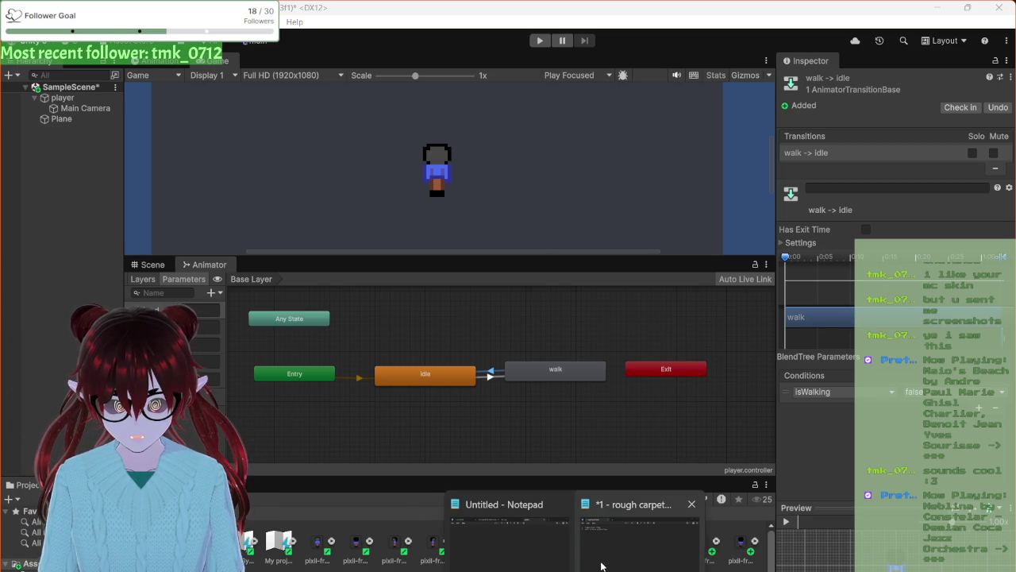
{"action": "left_click", "coordinate": [602, 560]}
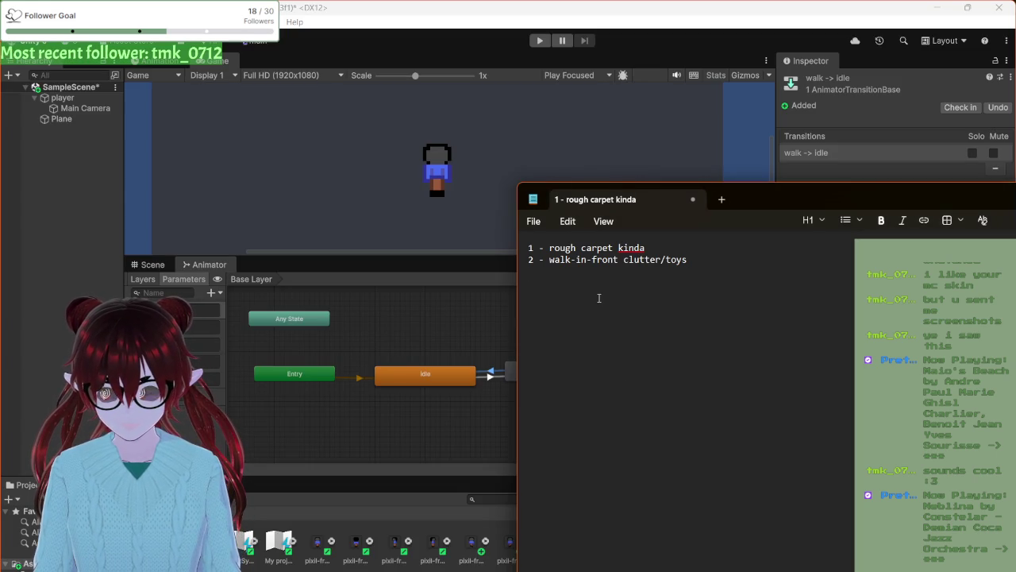
{"action": "type", "text": "3 -"}
{"action": "type", "text": "collide"}
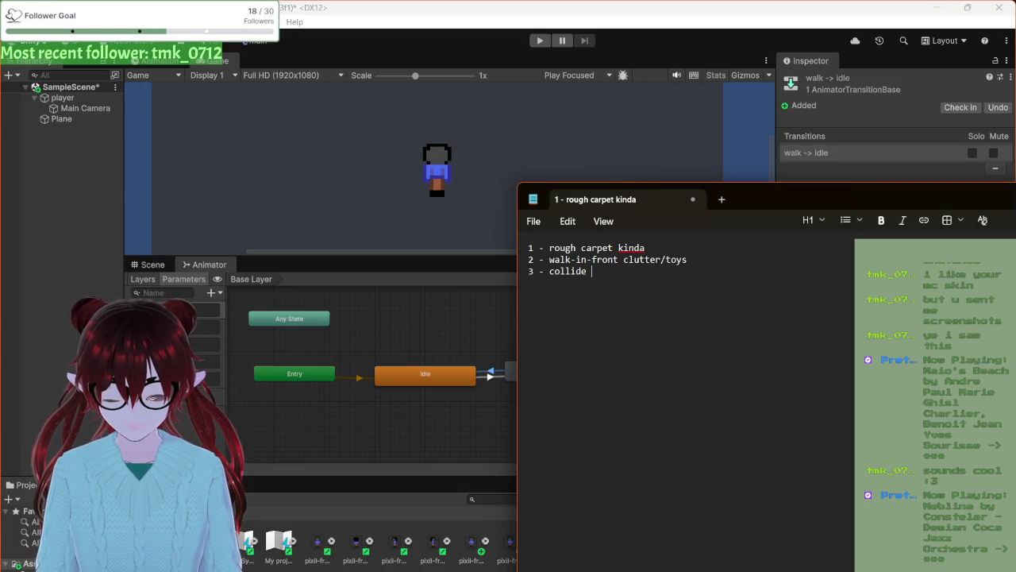
{"action": "type", "text": " cup"}
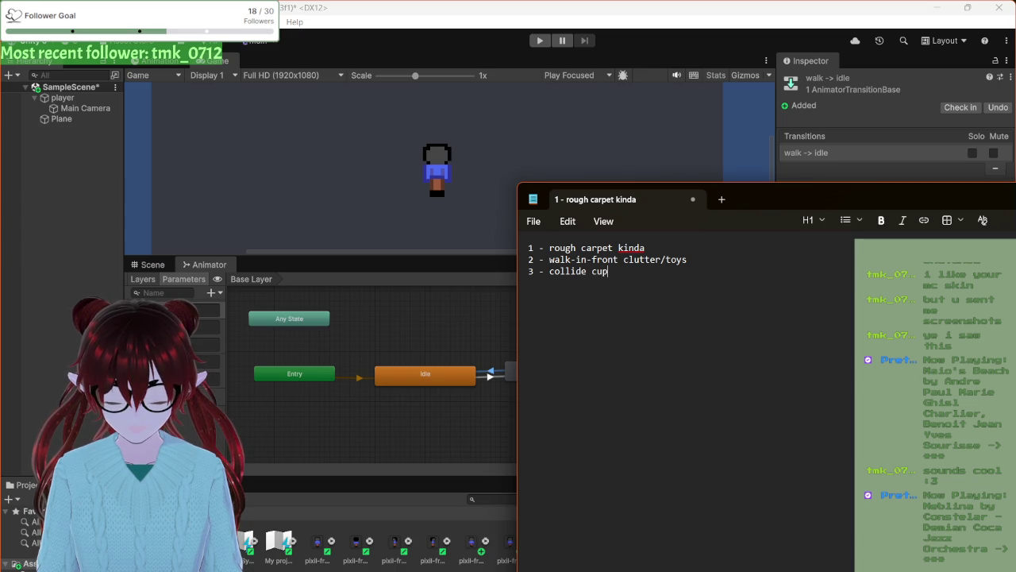
{"action": "type", "text": "boards n stuff"}
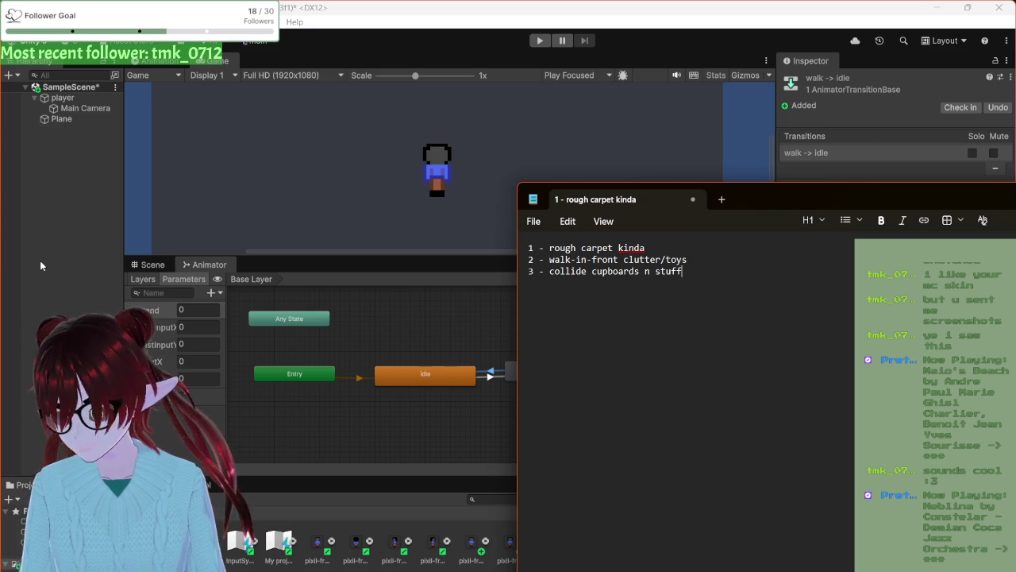
{"action": "key", "text": "Return"}
{"action": "type", "text": "4 - walk be"}
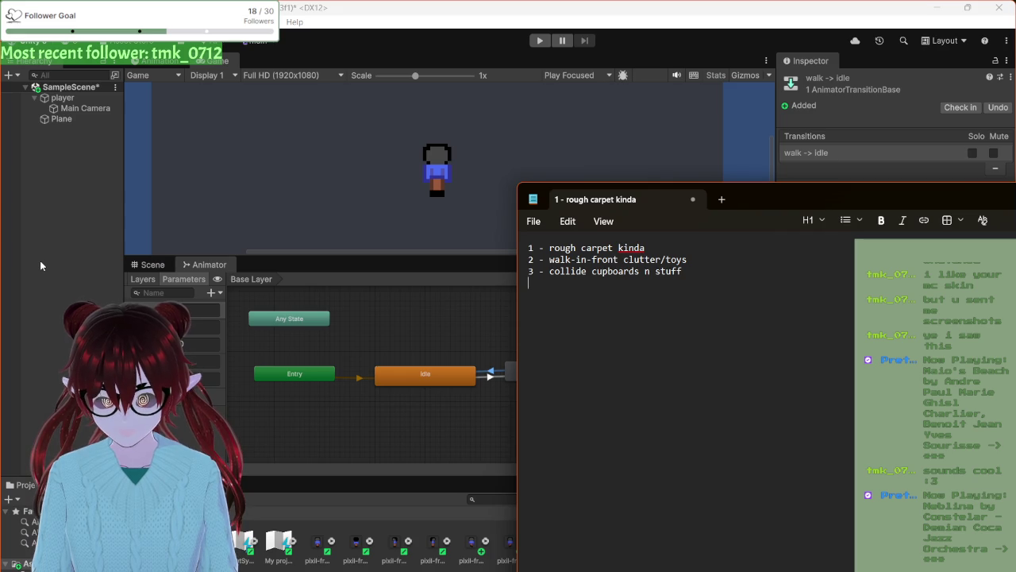
{"action": "type", "text": "hind"}
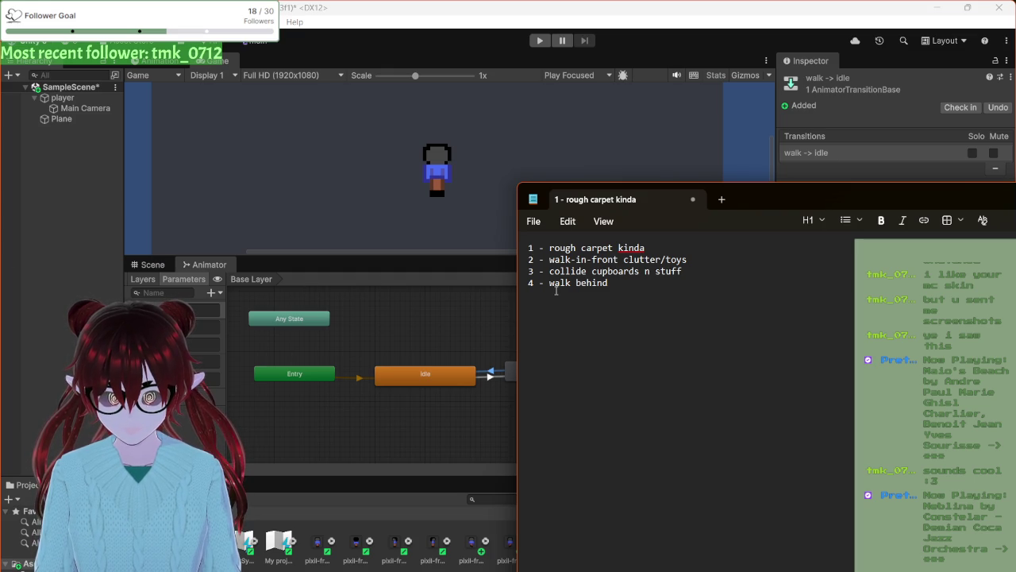
{"action": "type", "text": "technicall"}
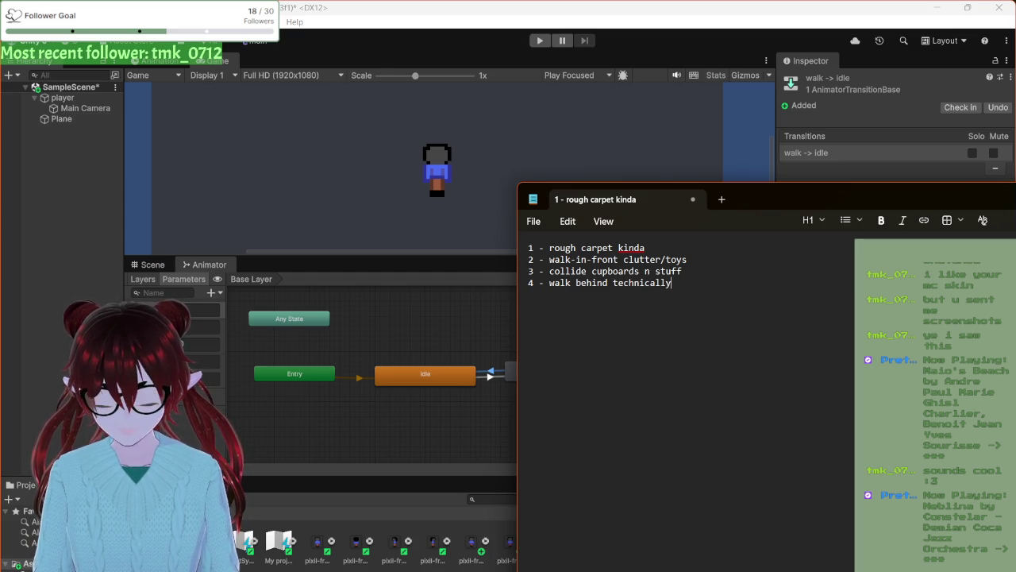
{"action": "type", "text": "y"}
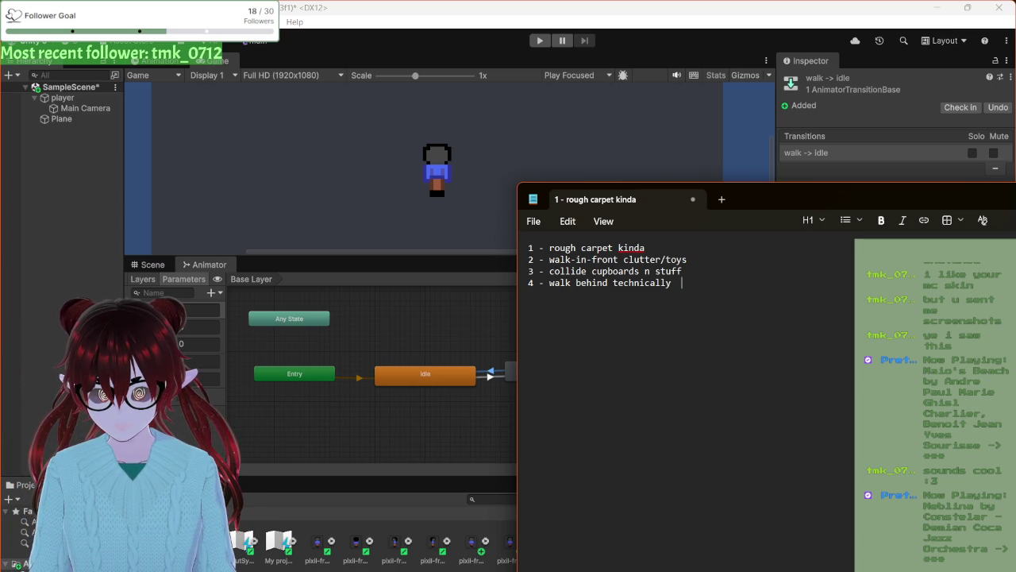
{"action": "type", "text": " ward"}
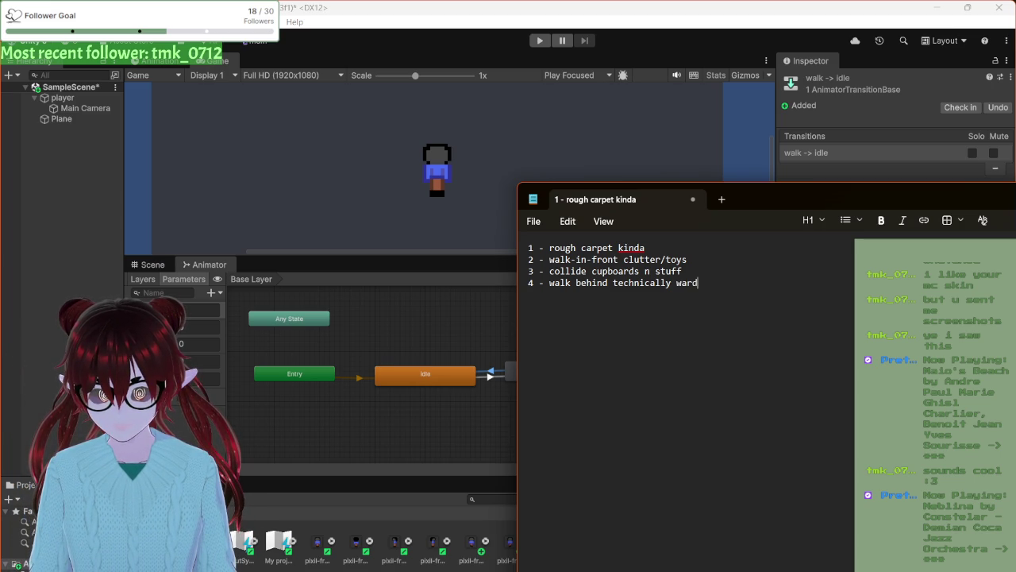
{"action": "type", "text": "robe"}
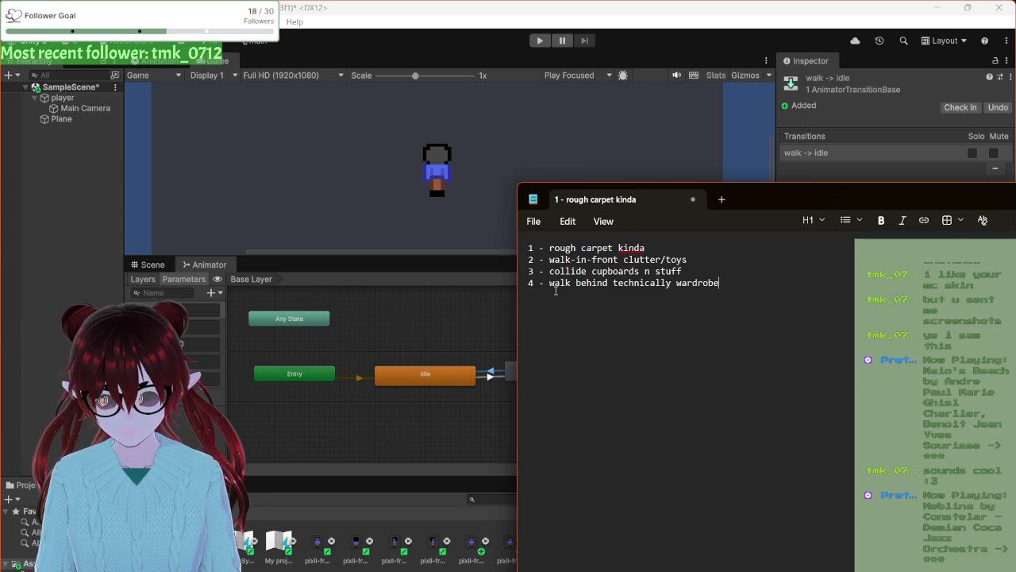
- Insert a PLAYER line between items 3 and 4, then return to Unity
{"action": "left_click", "coordinate": [686, 271]}
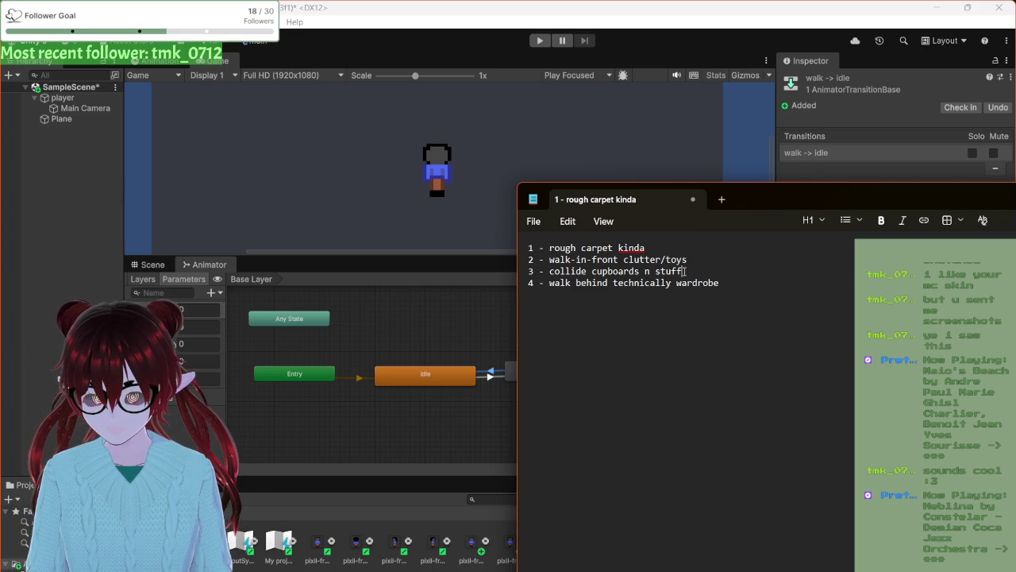
{"action": "key", "text": "Return"}
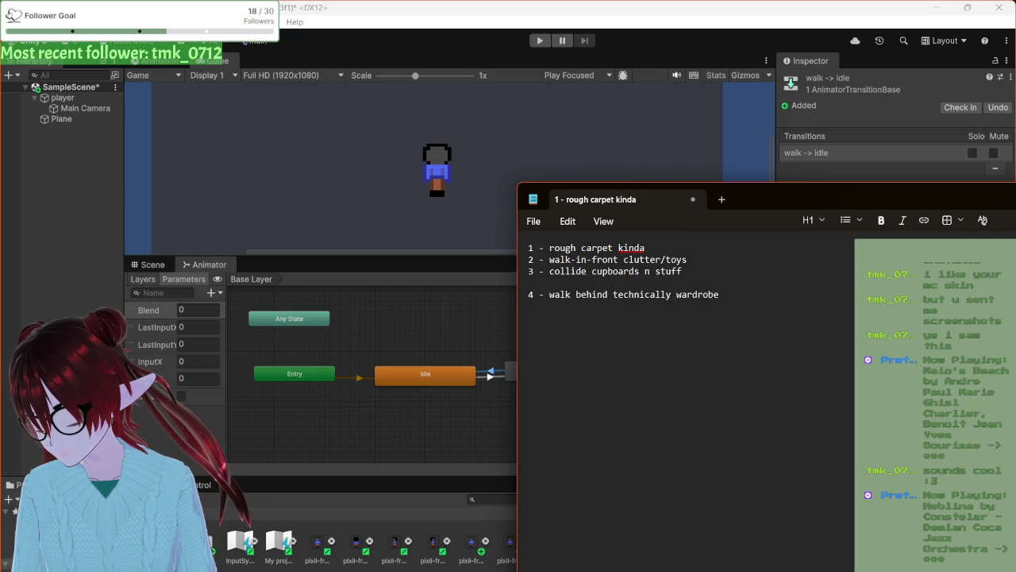
{"action": "type", "text": "-"}
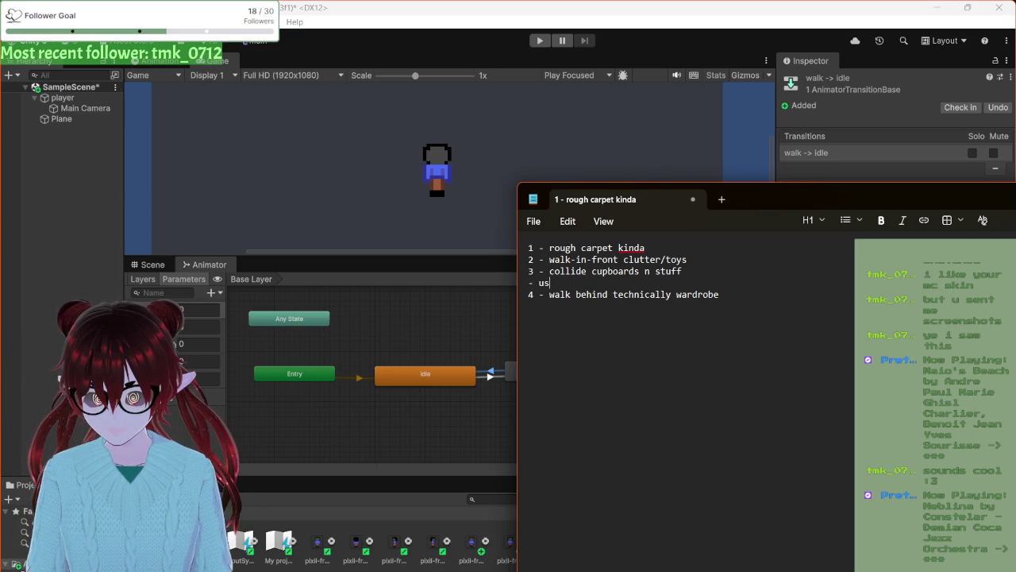
{"action": "key", "text": "BackSpace"}
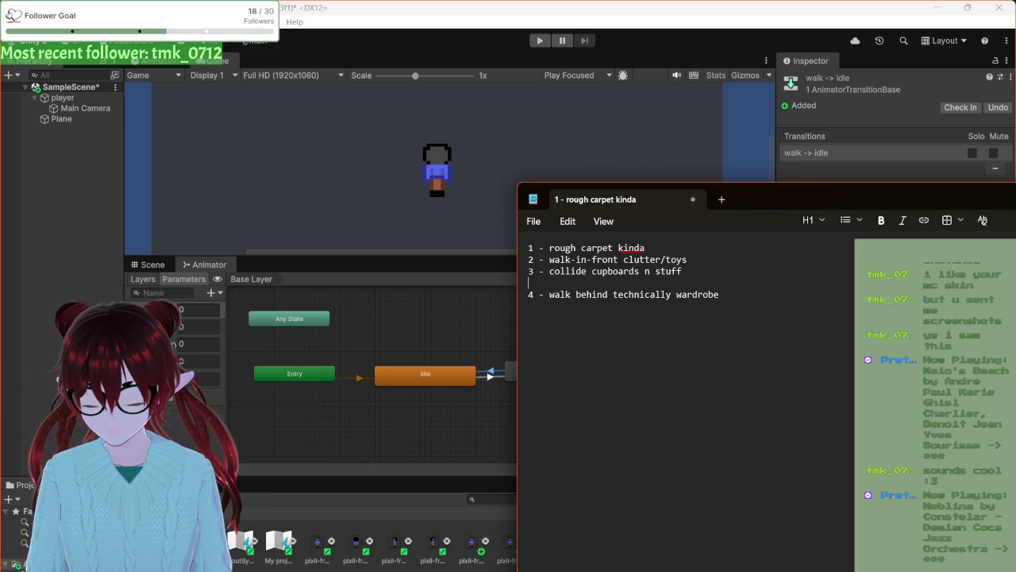
{"action": "type", "text": "PLAYER"}
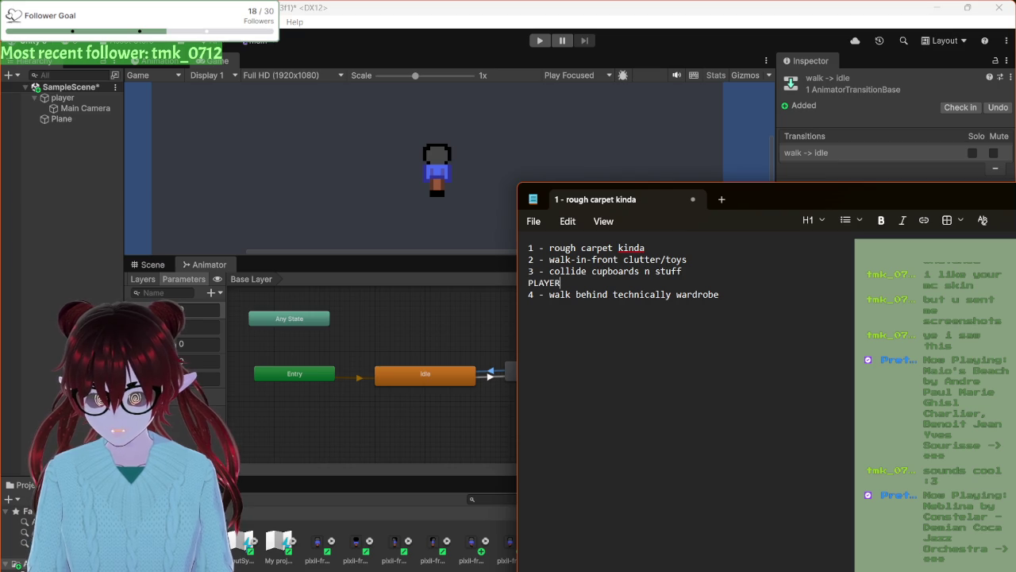
{"action": "left_click", "coordinate": [366, 308]}
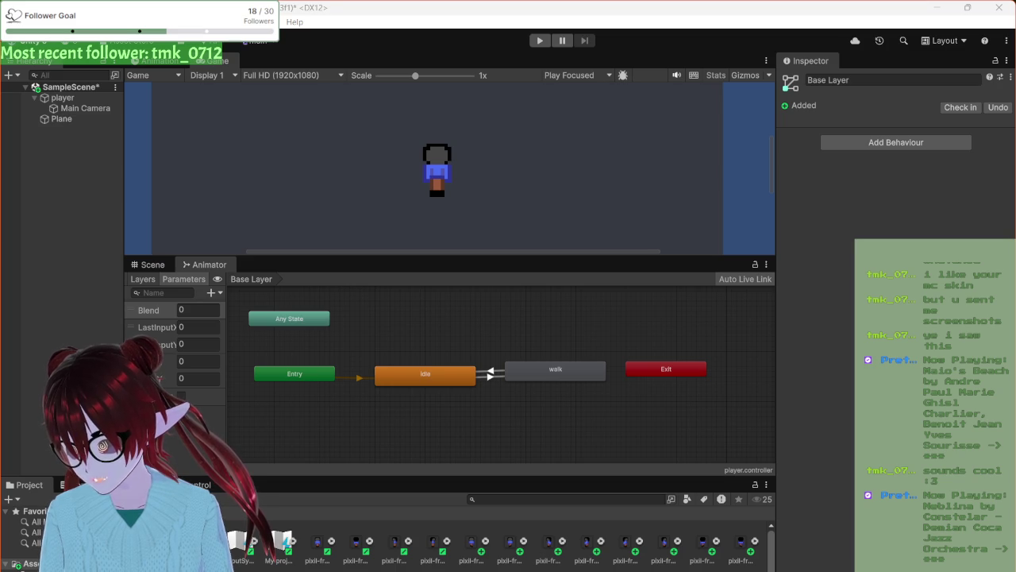
- Maximise the Chrome Pixilart window over Unity to show the brown canvas
{"action": "mouse_move", "coordinate": [0, 159]}
{"action": "left_mouse_down"}
{"action": "mouse_move", "coordinate": [320, 164]}
{"action": "mouse_move", "coordinate": [505, 3]}
{"action": "left_mouse_up"}
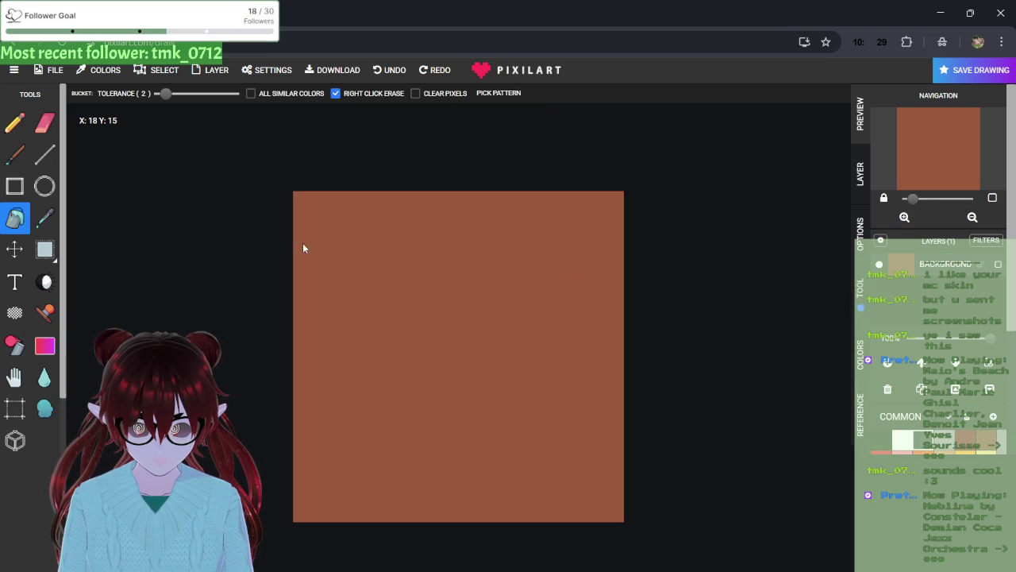
- Try dither strokes on the canvas and undo them, then browse and close the Stamp Gallery
{"action": "left_click", "coordinate": [27, 314]}
{"action": "mouse_move", "coordinate": [496, 300]}
{"action": "left_mouse_down"}
{"action": "mouse_move", "coordinate": [394, 335]}
{"action": "mouse_move", "coordinate": [369, 281]}
{"action": "mouse_move", "coordinate": [292, 258]}
{"action": "mouse_move", "coordinate": [339, 199]}
{"action": "mouse_move", "coordinate": [529, 220]}
{"action": "mouse_move", "coordinate": [418, 240]}
{"action": "mouse_move", "coordinate": [266, 244]}
{"action": "mouse_move", "coordinate": [724, 227]}
{"action": "mouse_move", "coordinate": [562, 215]}
{"action": "mouse_move", "coordinate": [492, 302]}
{"action": "mouse_move", "coordinate": [584, 284]}
{"action": "left_mouse_up"}
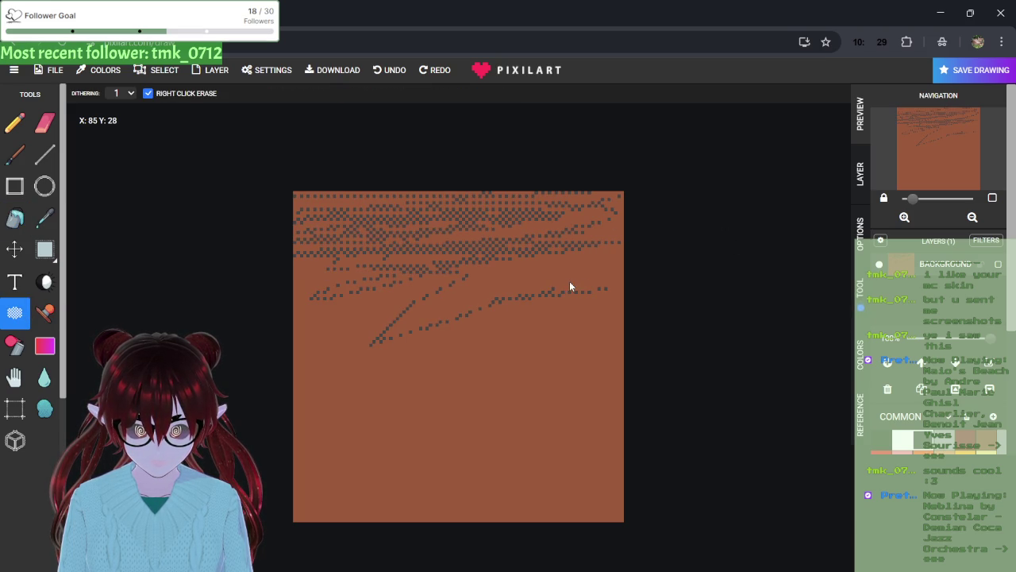
{"action": "key", "text": "Delete"}
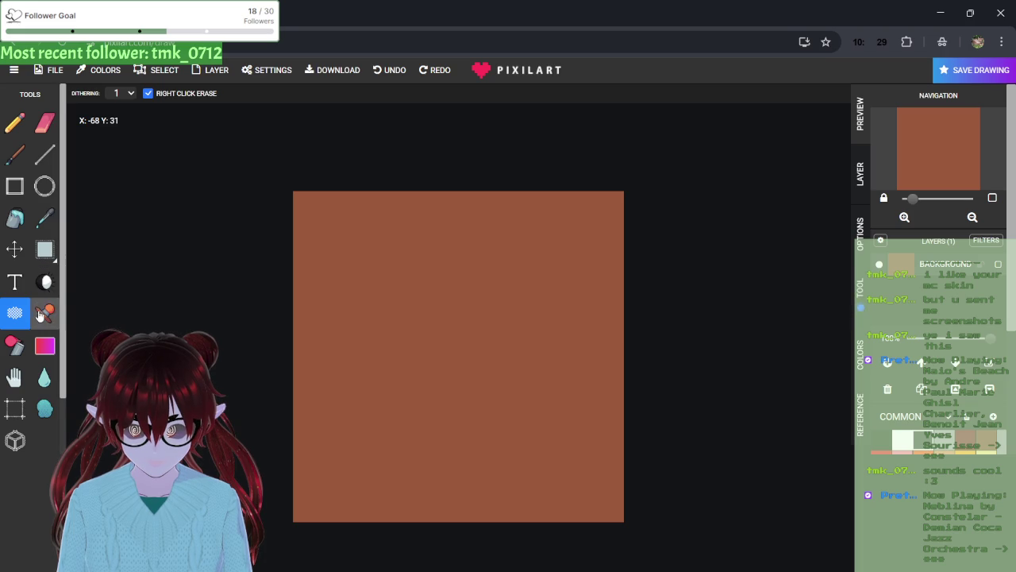
{"action": "left_click", "coordinate": [41, 313]}
{"action": "scroll", "coordinate": [238, 296], "scroll_direction": "down", "scroll_amount": 5}
{"action": "scroll", "coordinate": [239, 296], "scroll_direction": "up", "scroll_amount": 5}
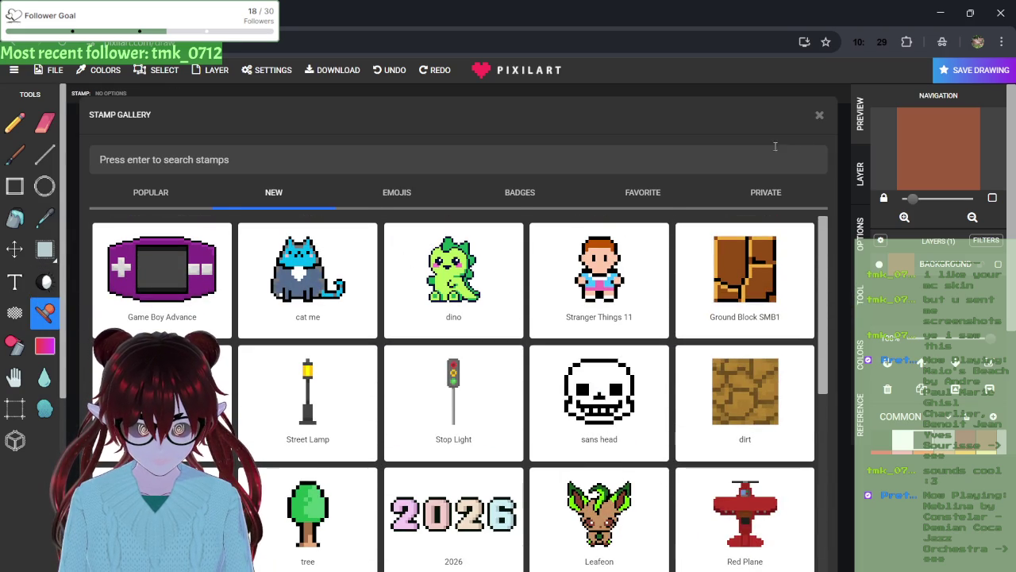
{"action": "left_click", "coordinate": [819, 115]}
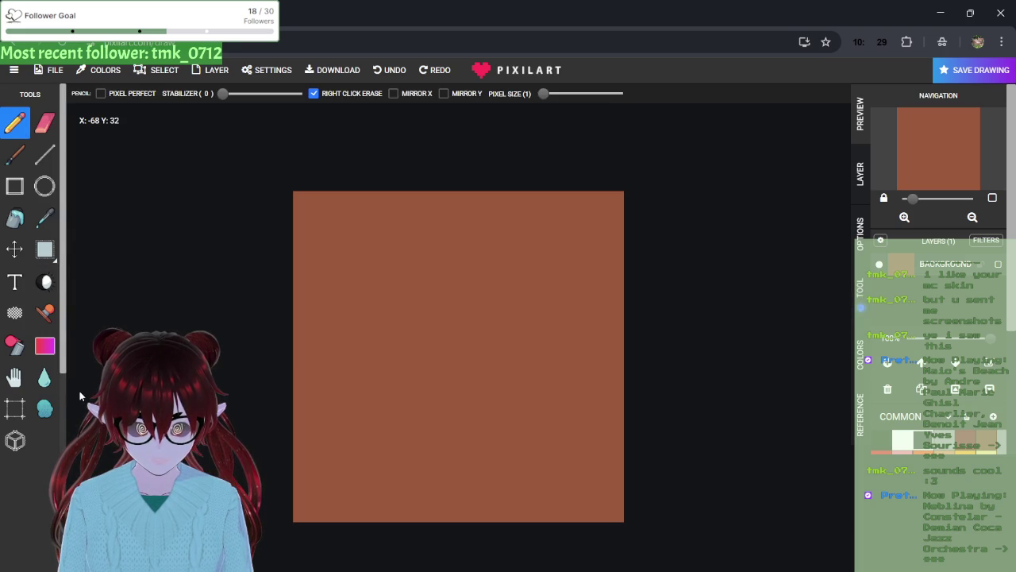
- Select the Spray tool and undo a test spray stroke
{"action": "left_click", "coordinate": [13, 317]}
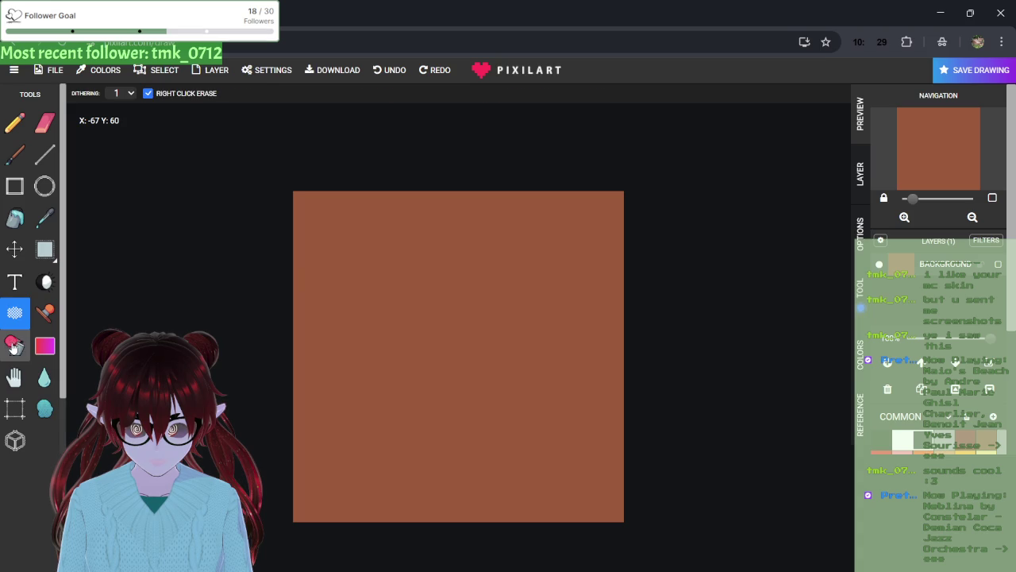
{"action": "left_click", "coordinate": [13, 346]}
{"action": "mouse_move", "coordinate": [537, 259]}
{"action": "left_mouse_down"}
{"action": "mouse_move", "coordinate": [362, 402]}
{"action": "mouse_move", "coordinate": [476, 367]}
{"action": "left_mouse_up"}
{"action": "key", "text": "ctrl+z"}
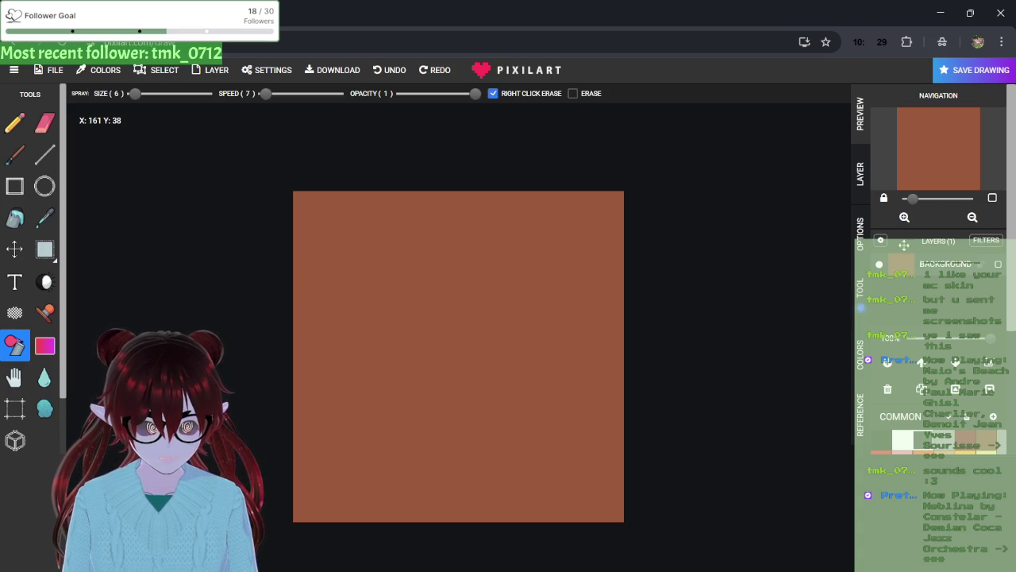
- Set spray size to 83, dismiss the ad, and speckle the canvas dark grey and black
{"action": "left_click_drag", "start_coordinate": [134, 96], "coordinate": [193, 95]}
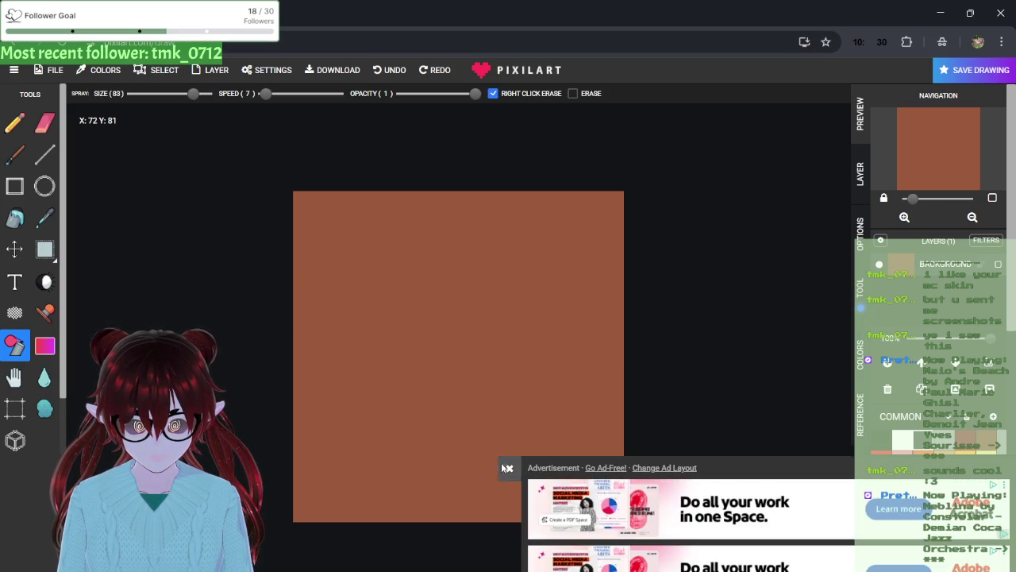
{"action": "left_click", "coordinate": [505, 469]}
{"action": "left_click_drag", "start_coordinate": [476, 329], "coordinate": [436, 322]}
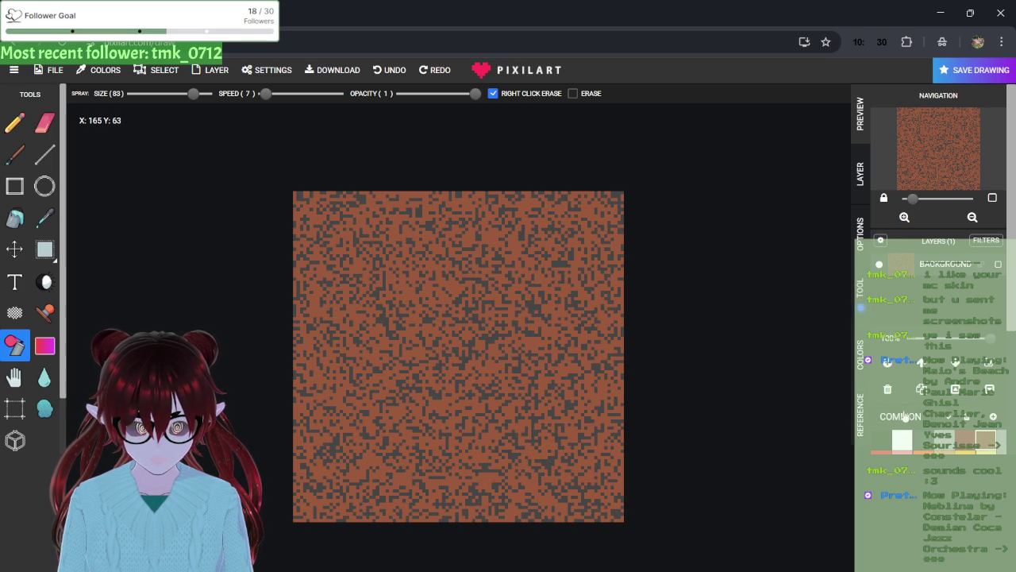
{"action": "left_click", "coordinate": [892, 443]}
{"action": "left_click_drag", "start_coordinate": [449, 355], "coordinate": [449, 354]}
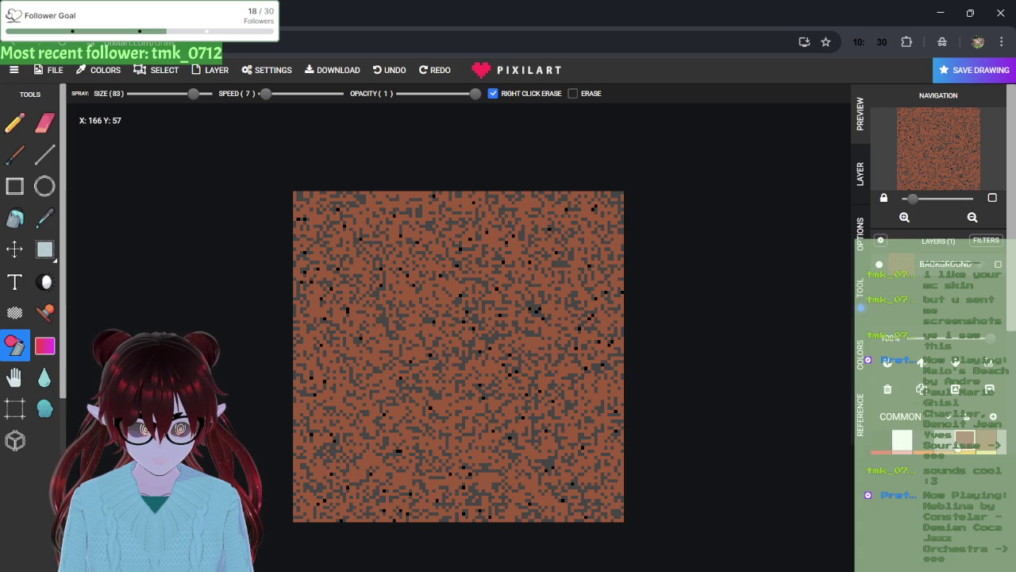
- Add light grey, peach and olive-grey speckles across the whole canvas
{"action": "left_click_drag", "start_coordinate": [453, 357], "coordinate": [454, 355]}
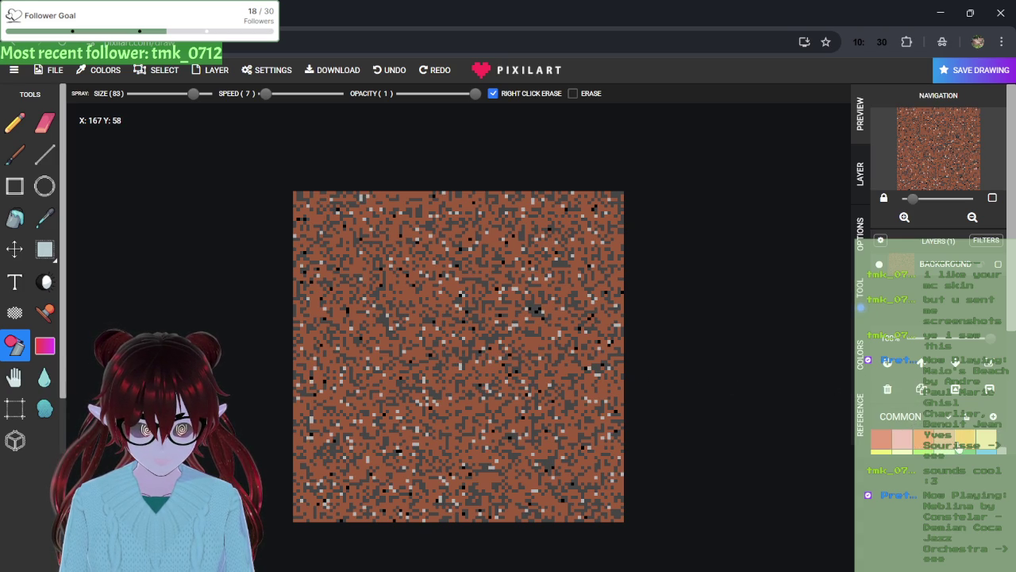
{"action": "left_click", "coordinate": [881, 439]}
{"action": "left_click_drag", "start_coordinate": [452, 358], "coordinate": [454, 364]}
{"action": "scroll", "coordinate": [941, 318], "scroll_direction": "down", "scroll_amount": 2}
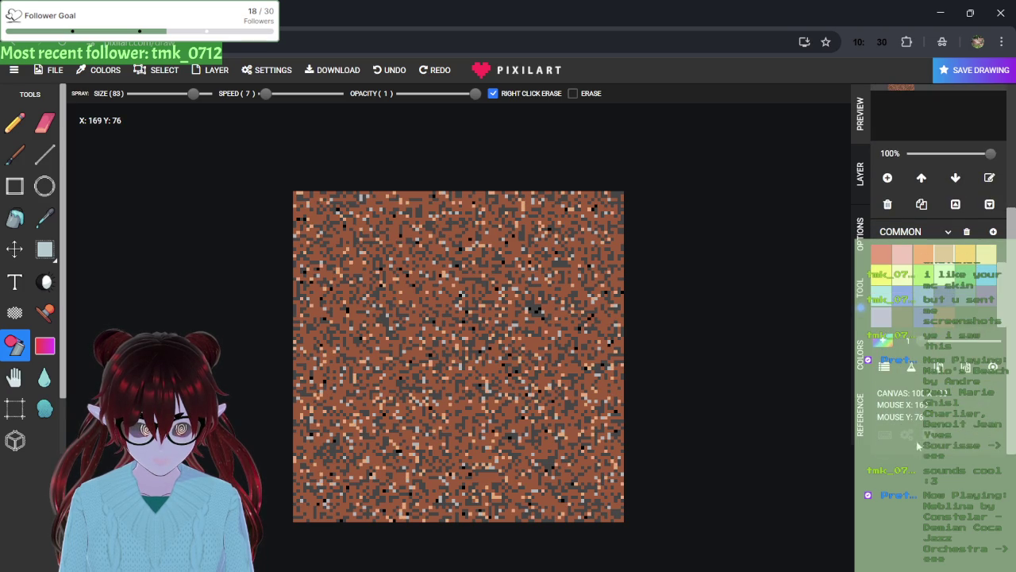
{"action": "left_click", "coordinate": [901, 317]}
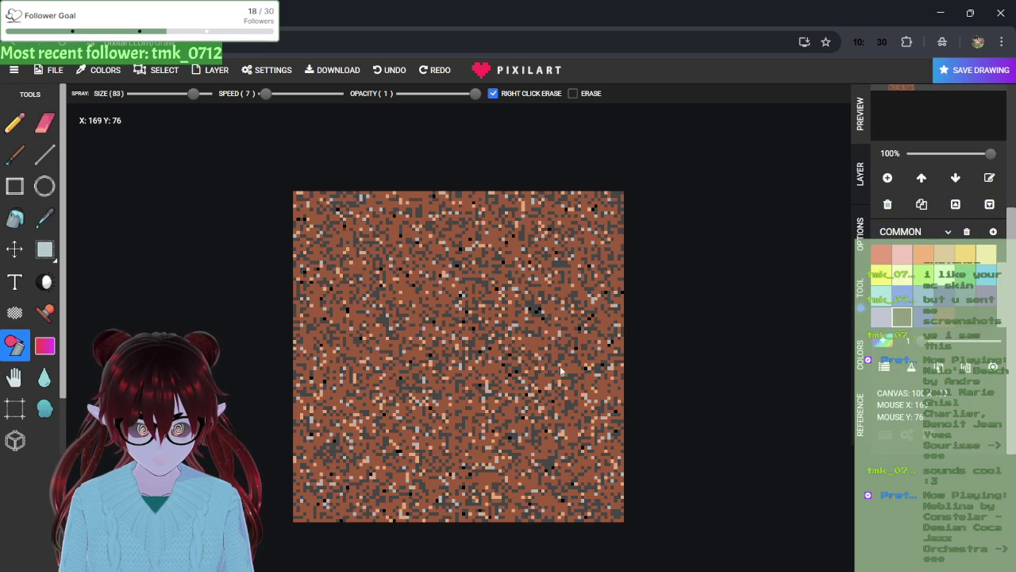
{"action": "left_click_drag", "start_coordinate": [452, 354], "coordinate": [451, 354]}
{"action": "left_click_drag", "start_coordinate": [450, 354], "coordinate": [451, 354]}
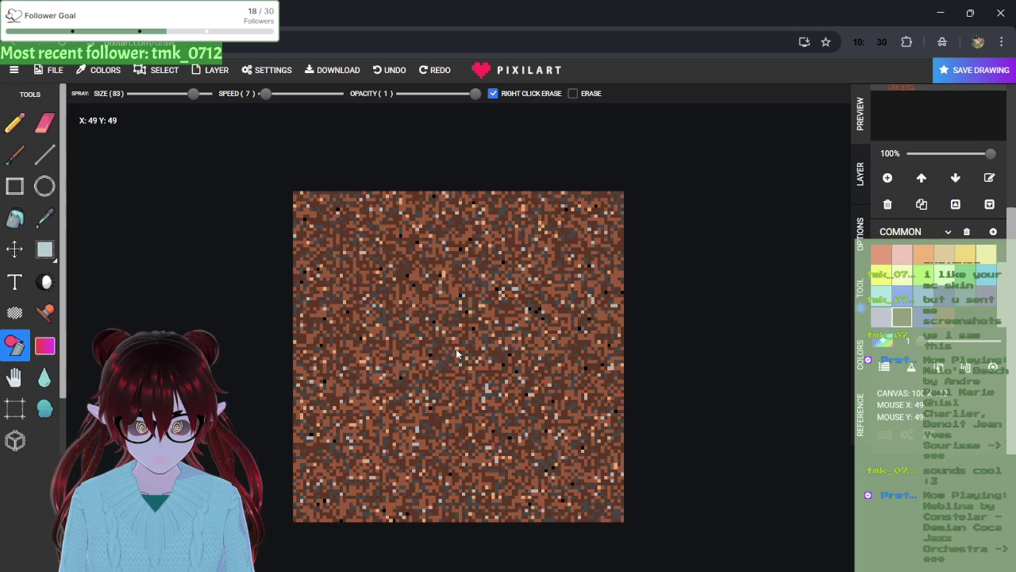
{"action": "left_click_drag", "start_coordinate": [487, 367], "coordinate": [466, 272]}
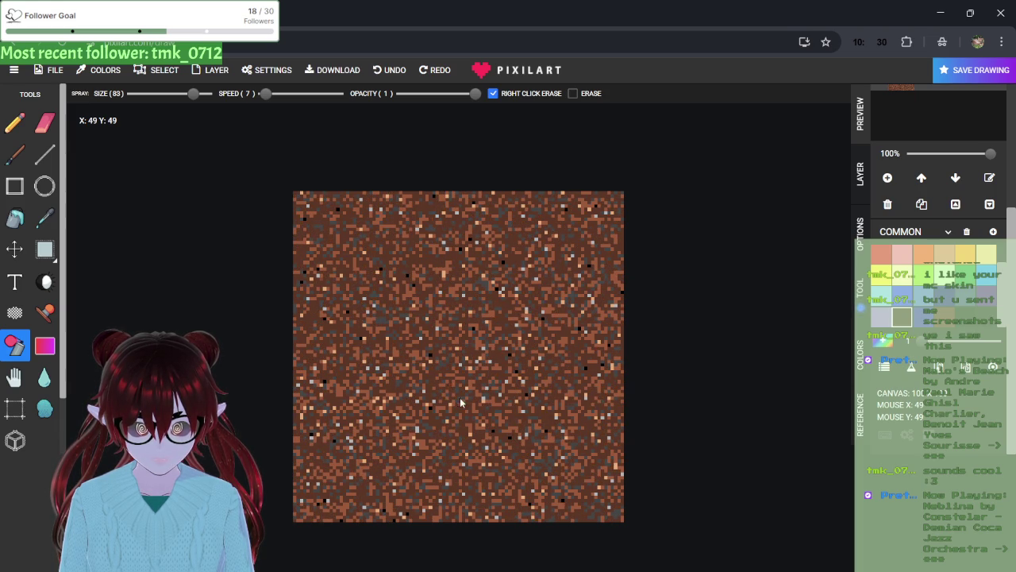
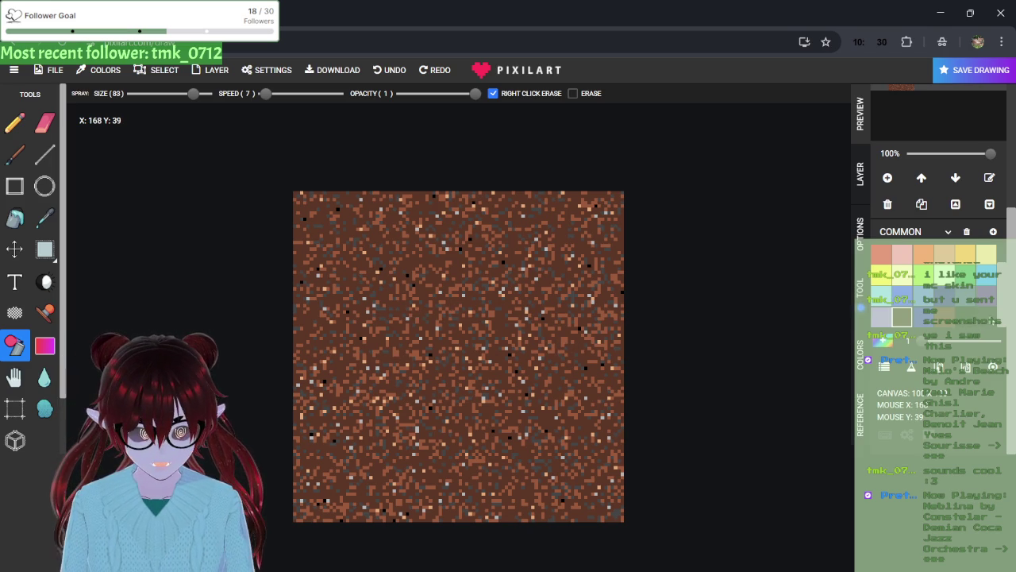
- Undo the speckles, try dark, grey and black spray again, then undo everything to a blank canvas
{"action": "key", "text": "ctrl+z"}
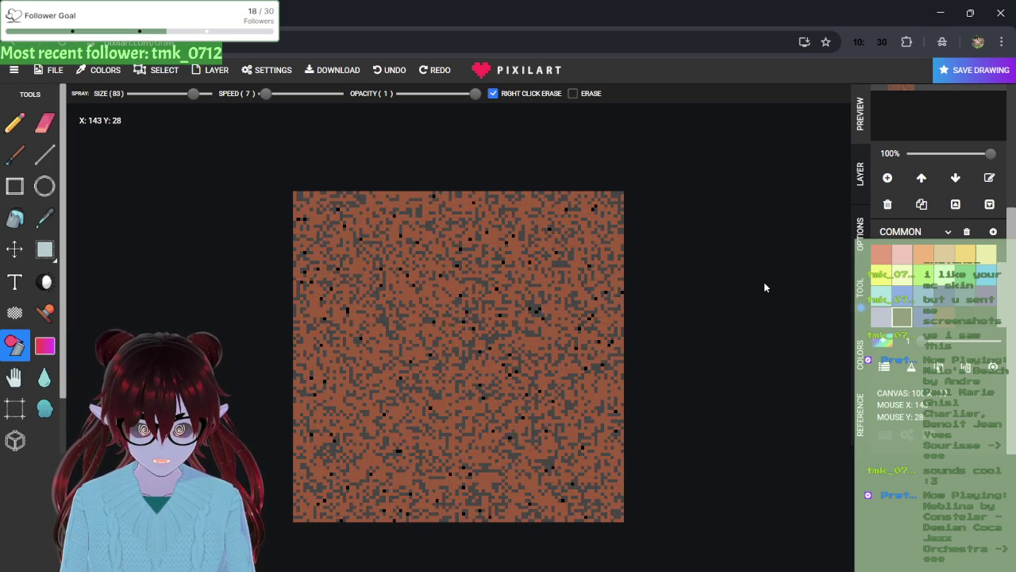
{"action": "key", "text": "ctrl+z"}
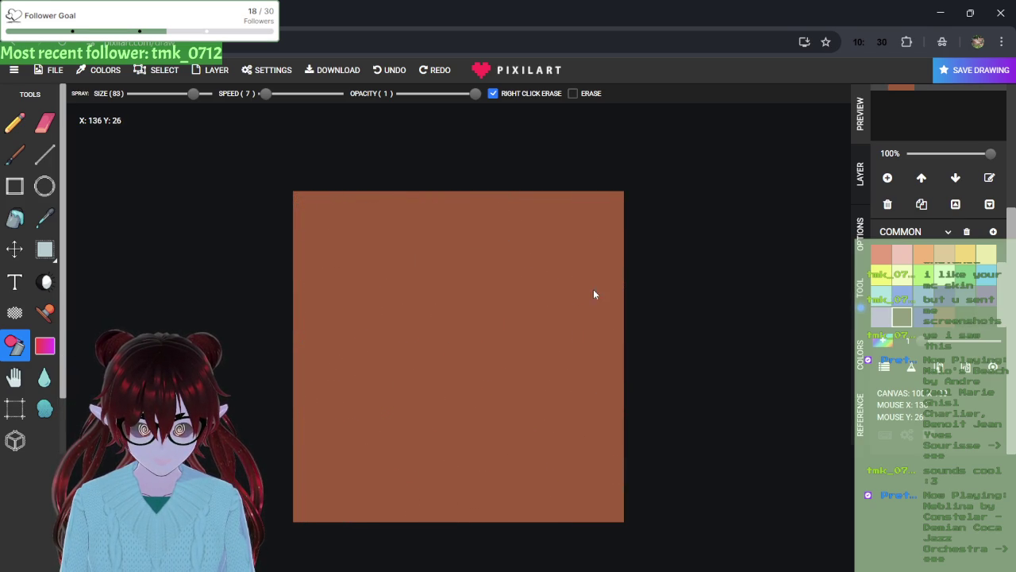
{"action": "mouse_move", "coordinate": [457, 324]}
{"action": "left_mouse_down"}
{"action": "mouse_move", "coordinate": [436, 370]}
{"action": "mouse_move", "coordinate": [456, 336]}
{"action": "mouse_move", "coordinate": [465, 359]}
{"action": "mouse_move", "coordinate": [469, 342]}
{"action": "mouse_move", "coordinate": [455, 386]}
{"action": "mouse_move", "coordinate": [437, 354]}
{"action": "mouse_move", "coordinate": [472, 381]}
{"action": "mouse_move", "coordinate": [448, 382]}
{"action": "mouse_move", "coordinate": [452, 360]}
{"action": "mouse_move", "coordinate": [474, 351]}
{"action": "mouse_move", "coordinate": [455, 377]}
{"action": "mouse_move", "coordinate": [476, 365]}
{"action": "mouse_move", "coordinate": [458, 391]}
{"action": "mouse_move", "coordinate": [463, 359]}
{"action": "mouse_move", "coordinate": [460, 398]}
{"action": "mouse_move", "coordinate": [472, 390]}
{"action": "mouse_move", "coordinate": [445, 376]}
{"action": "left_mouse_up"}
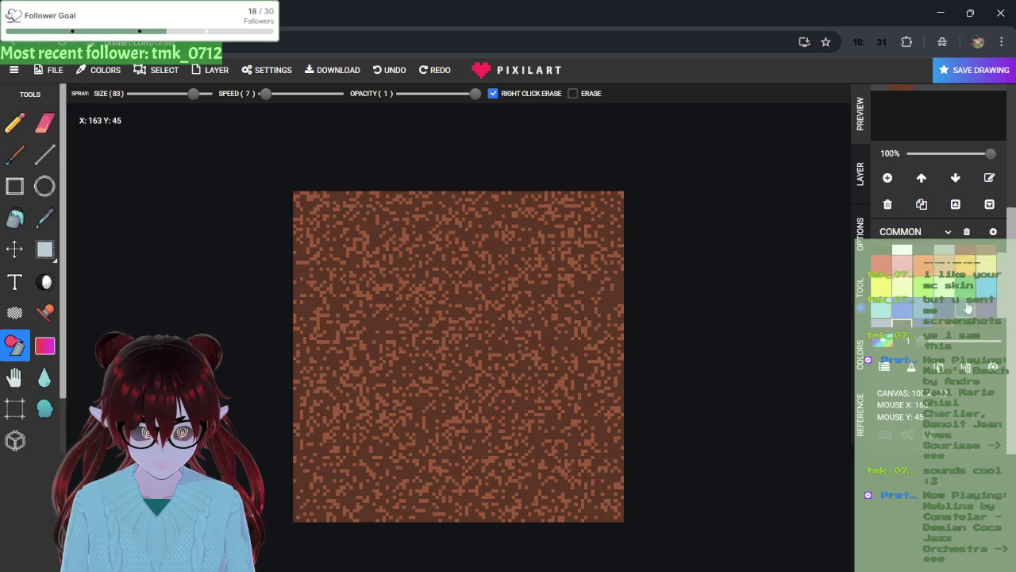
{"action": "left_click", "coordinate": [457, 360]}
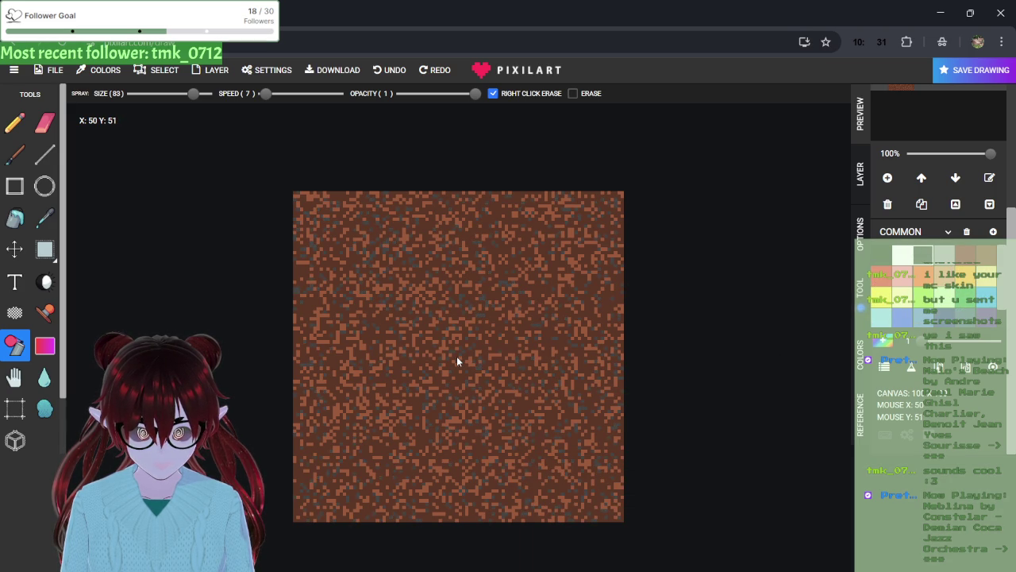
{"action": "left_click", "coordinate": [881, 254]}
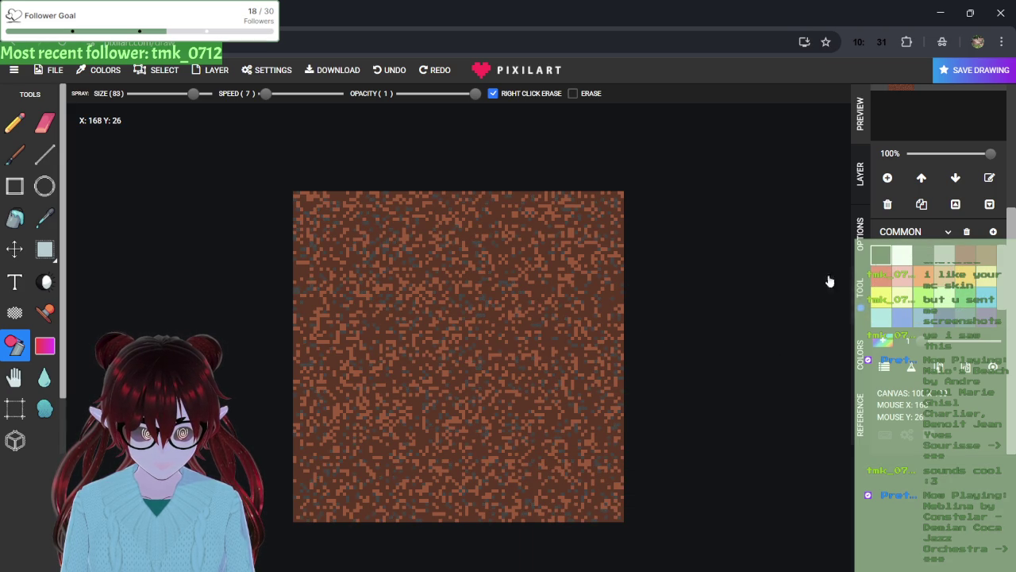
{"action": "left_click", "coordinate": [451, 357]}
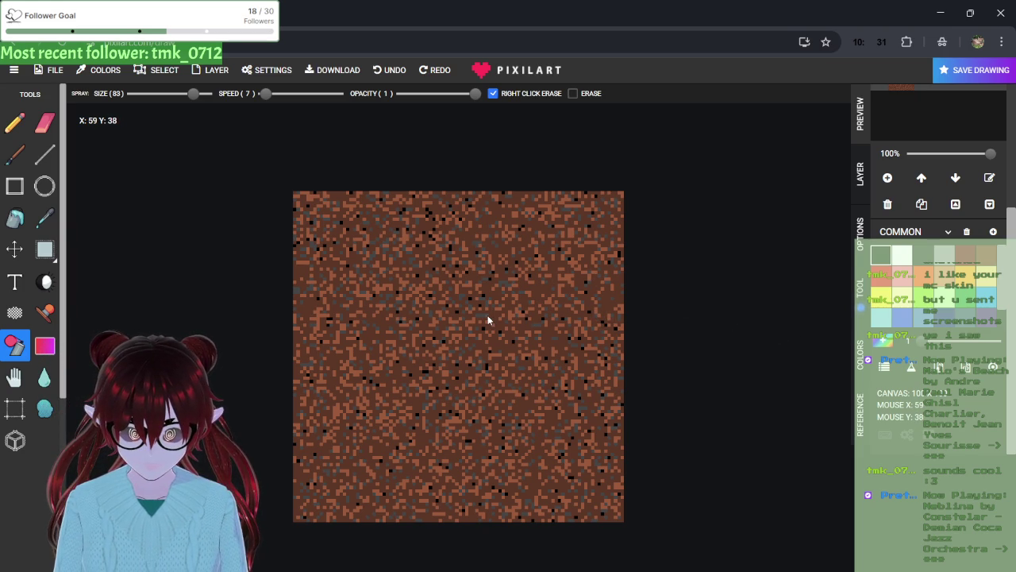
{"action": "key", "text": "ctrl+z"}
{"action": "key", "text": "ctrl+z"}
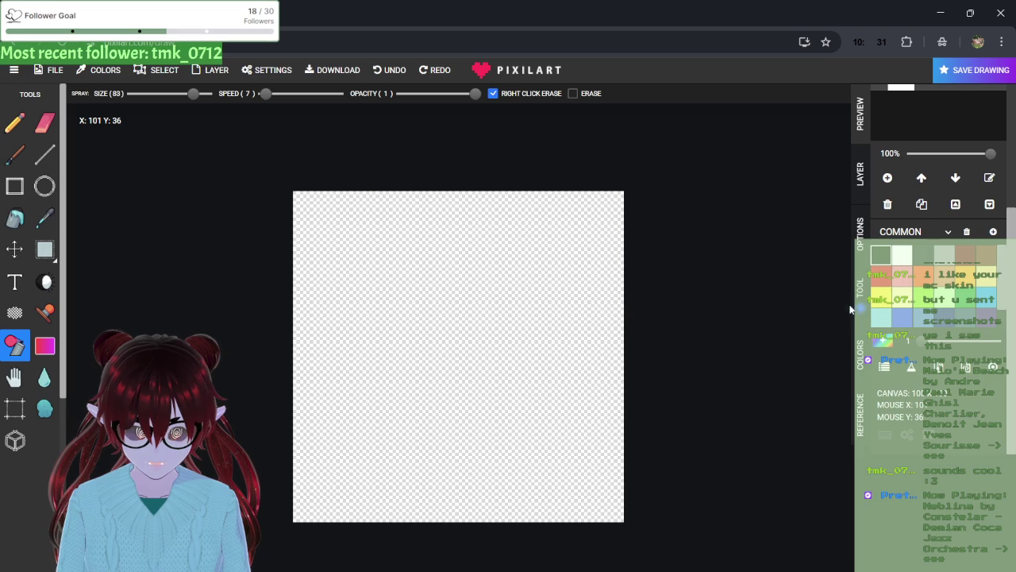
- Bucket-fill the canvas solid grey, then spray black and orange speckles all over it
{"action": "left_click", "coordinate": [14, 218]}
{"action": "left_click", "coordinate": [538, 324]}
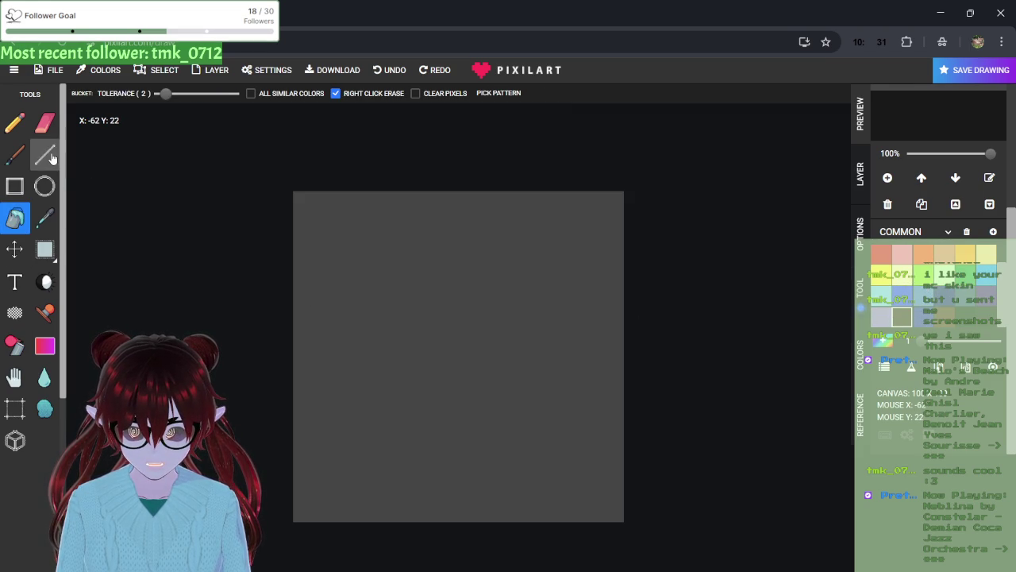
{"action": "left_click", "coordinate": [16, 344]}
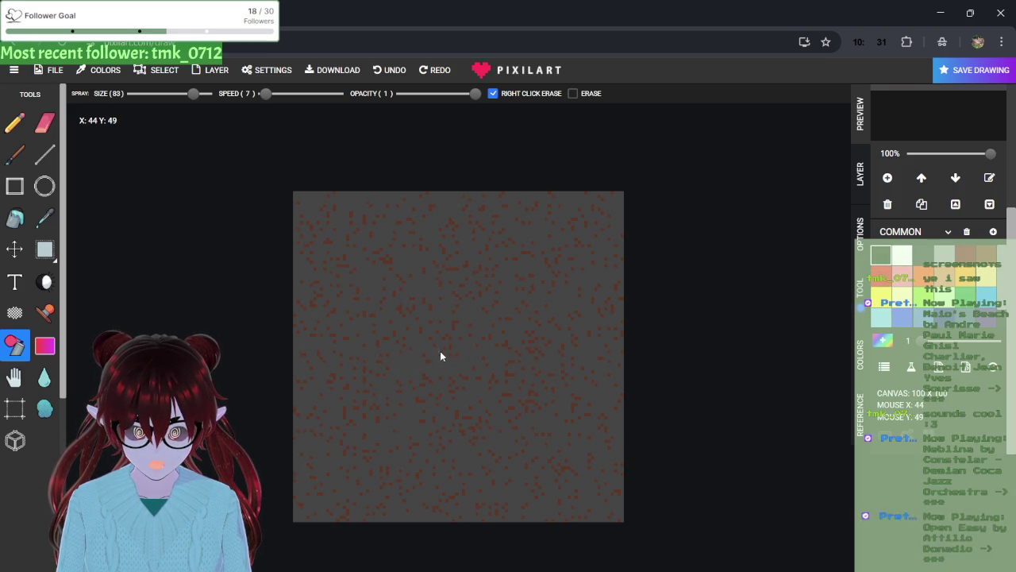
{"action": "left_click_drag", "start_coordinate": [458, 349], "coordinate": [445, 346]}
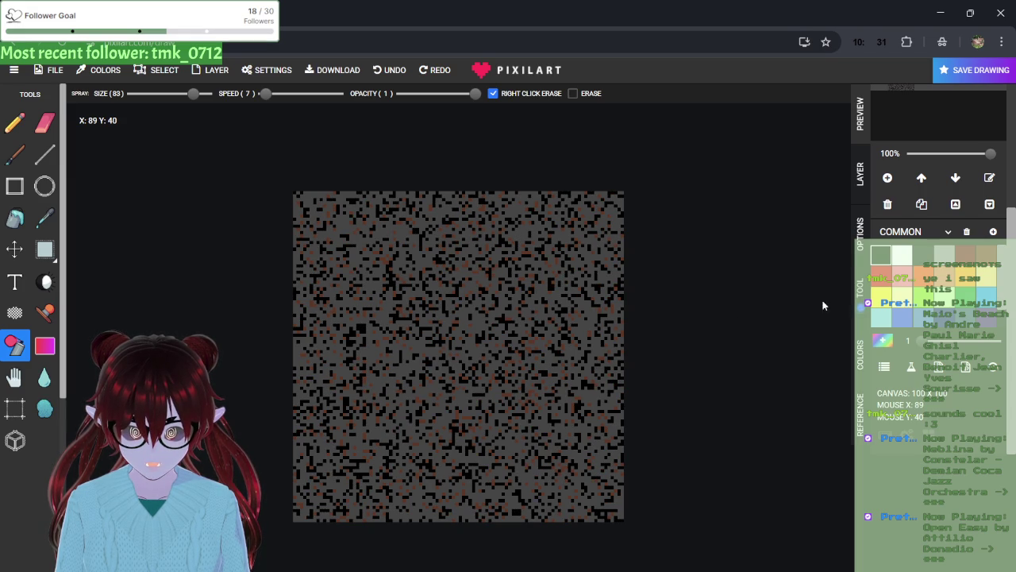
{"action": "scroll", "coordinate": [919, 316], "scroll_direction": "down", "scroll_amount": 1}
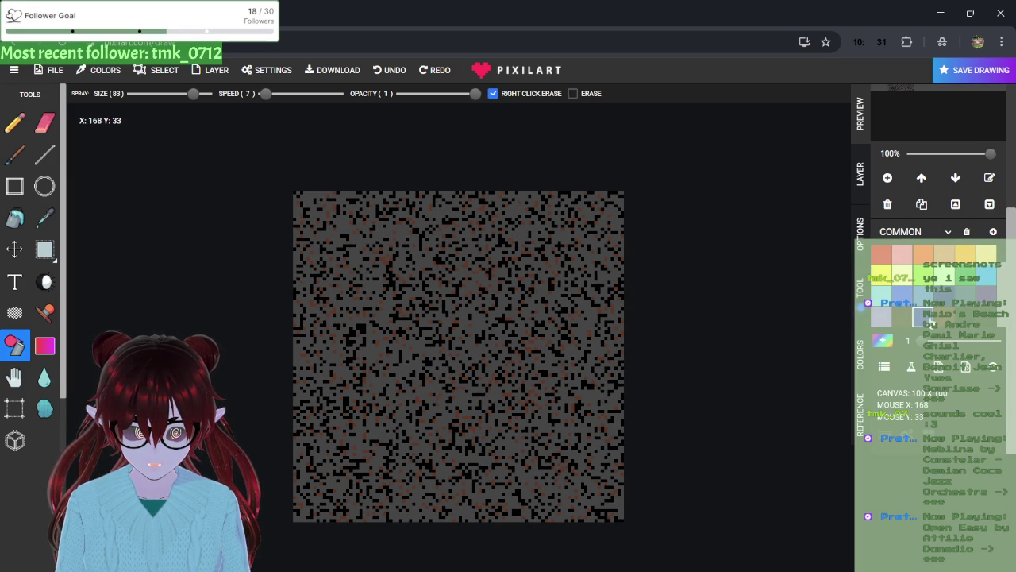
{"action": "left_click_drag", "start_coordinate": [448, 350], "coordinate": [449, 350]}
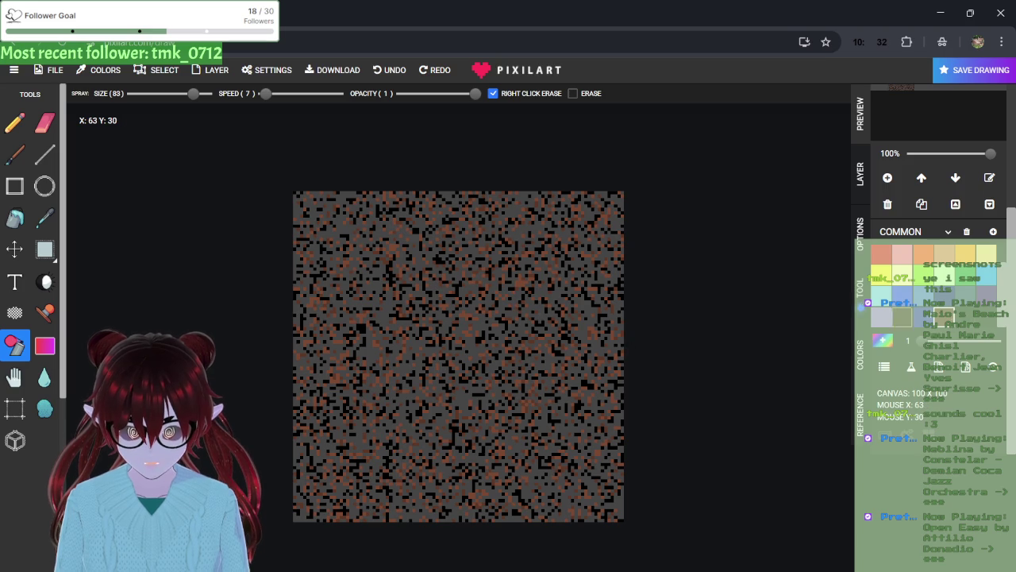
{"action": "scroll", "coordinate": [937, 272], "scroll_direction": "up", "scroll_amount": 1}
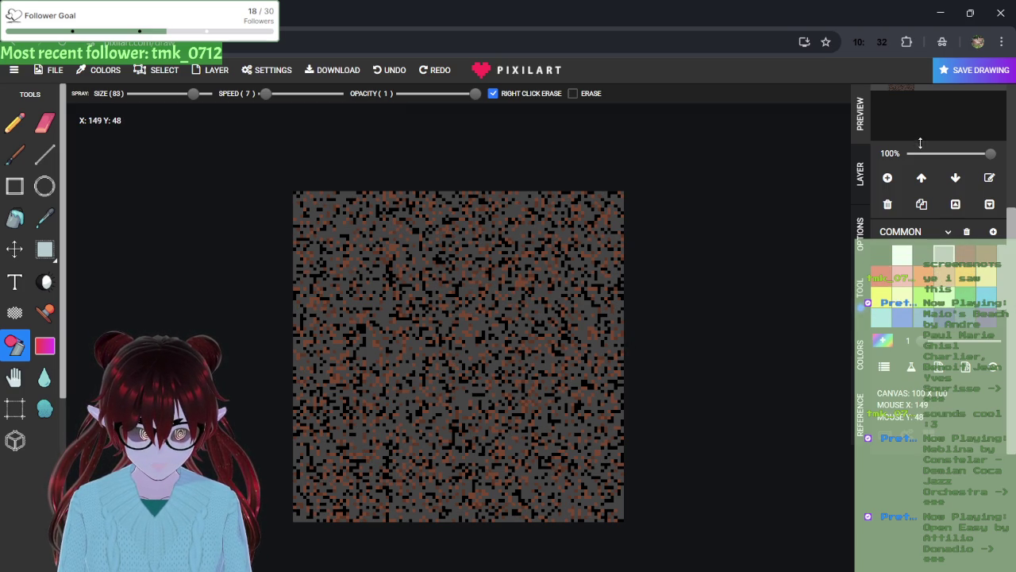
- Switch the swatch palette from Default to Simple
{"action": "left_click", "coordinate": [866, 188]}
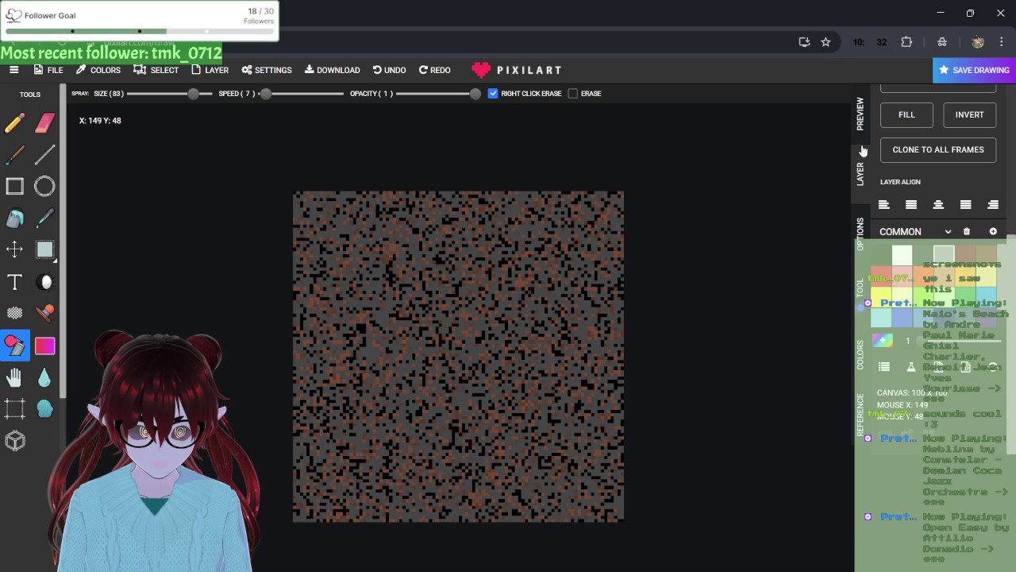
{"action": "scroll", "coordinate": [901, 156], "scroll_direction": "up", "scroll_amount": 4}
{"action": "scroll", "coordinate": [966, 176], "scroll_direction": "up", "scroll_amount": 5}
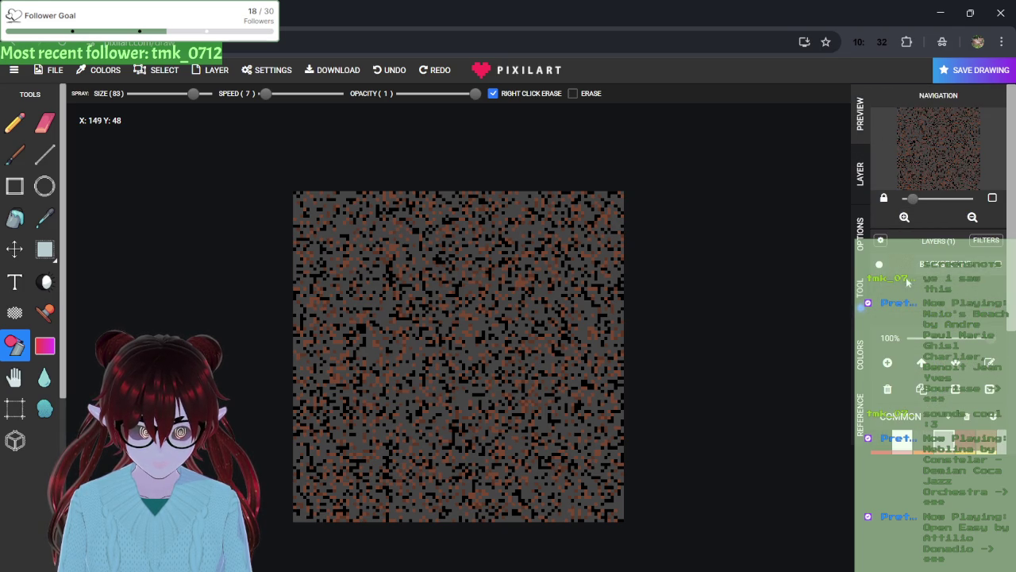
{"action": "scroll", "coordinate": [913, 262], "scroll_direction": "down", "scroll_amount": 2}
{"action": "scroll", "coordinate": [908, 284], "scroll_direction": "down", "scroll_amount": 1}
{"action": "left_click", "coordinate": [930, 231]}
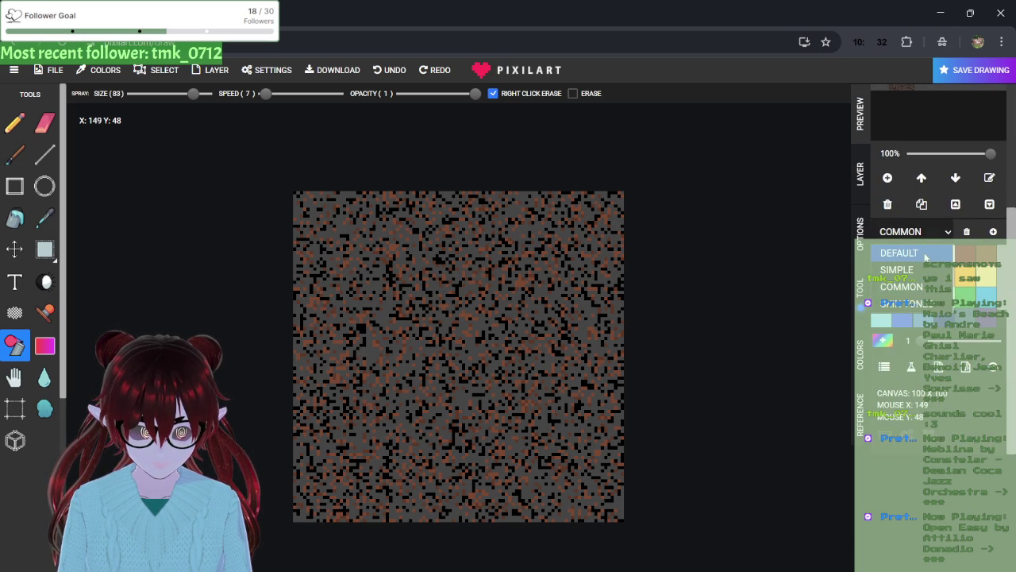
{"action": "left_click", "coordinate": [911, 255]}
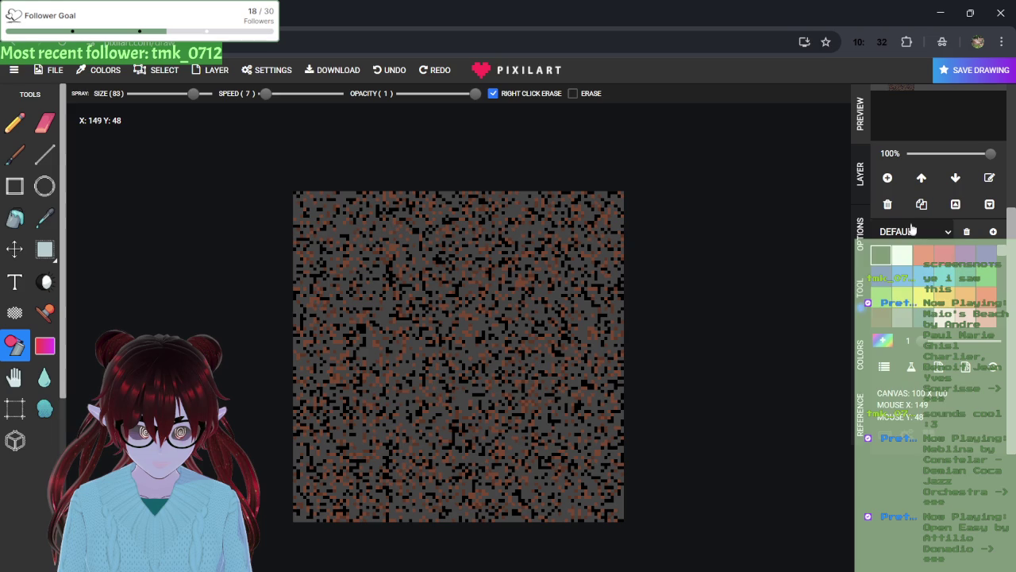
{"action": "left_click", "coordinate": [901, 270]}
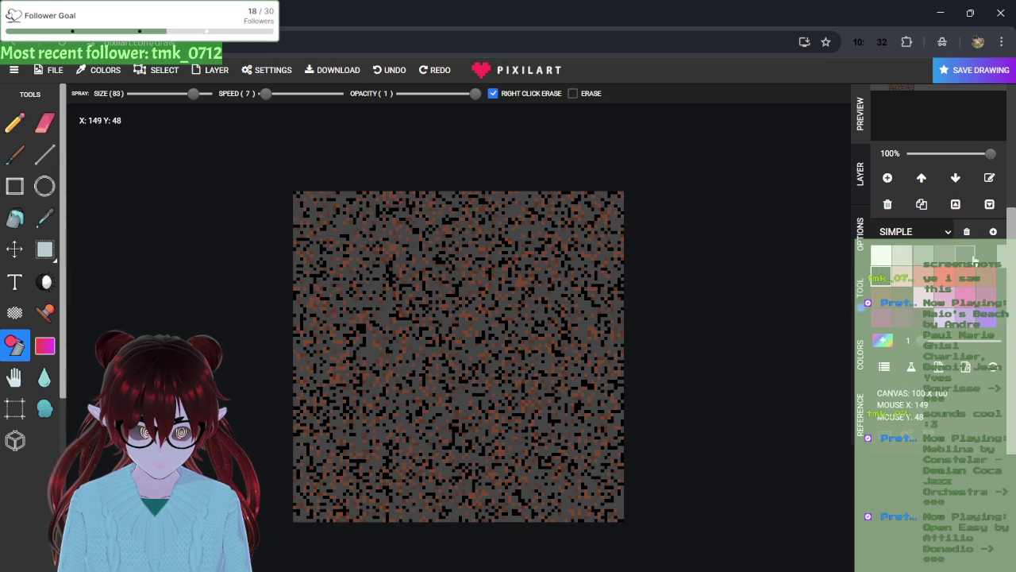
{"action": "left_click", "coordinate": [986, 255]}
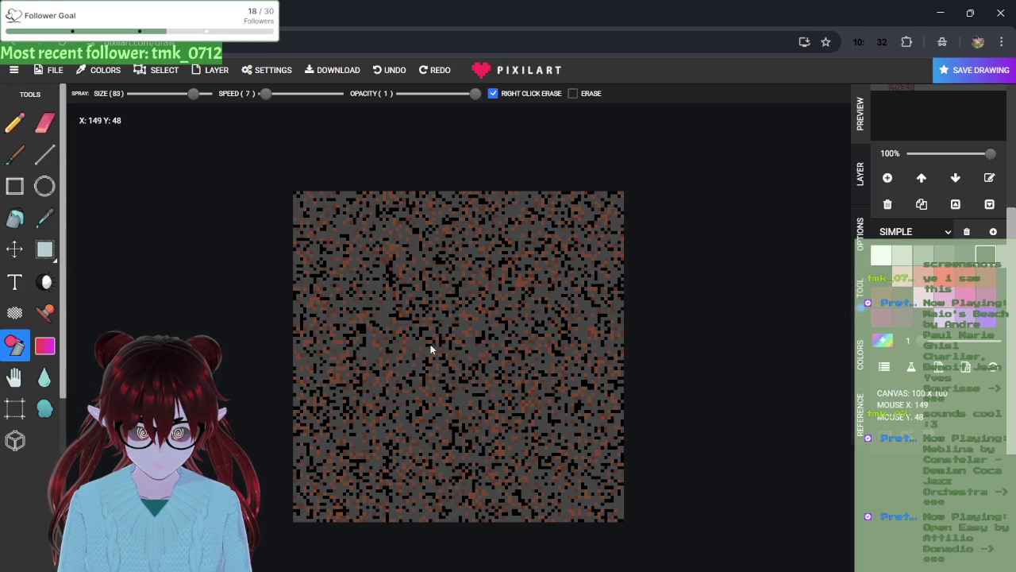
{"action": "left_click", "coordinate": [897, 232]}
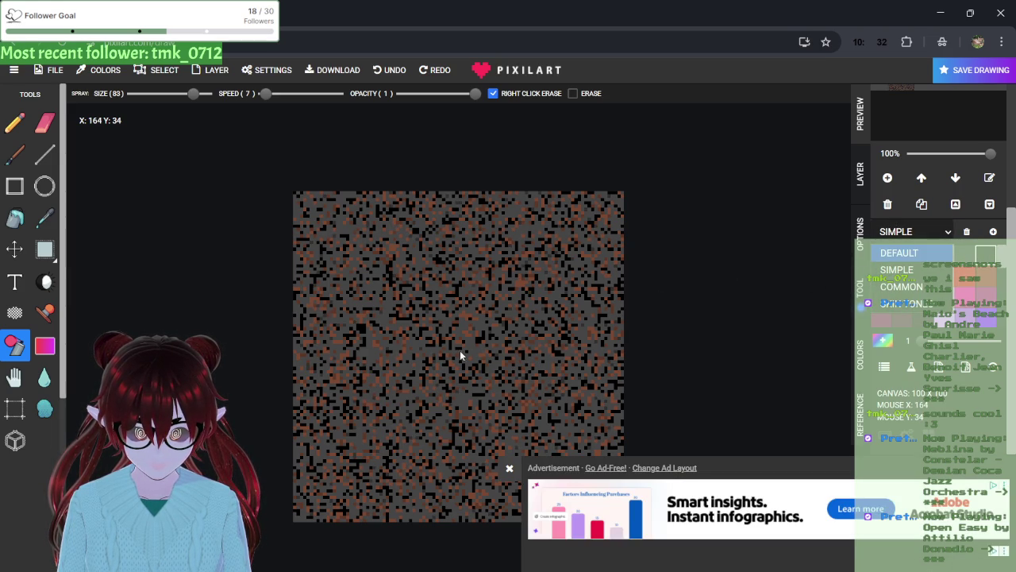
{"action": "left_click", "coordinate": [441, 359]}
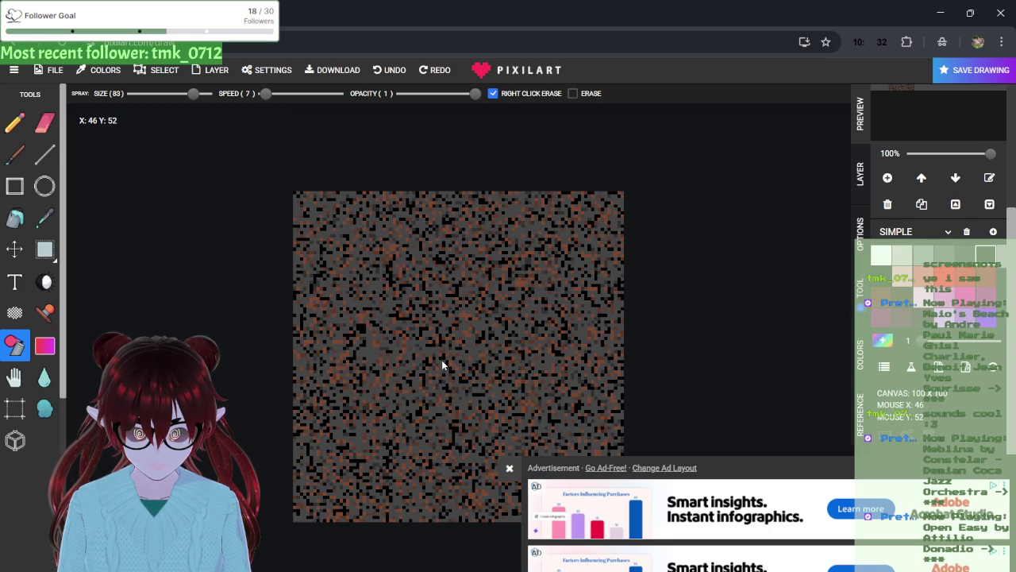
- Pick a grey lighter than 363636 and spray a few light specks on the canvas
{"action": "left_click", "coordinate": [509, 468]}
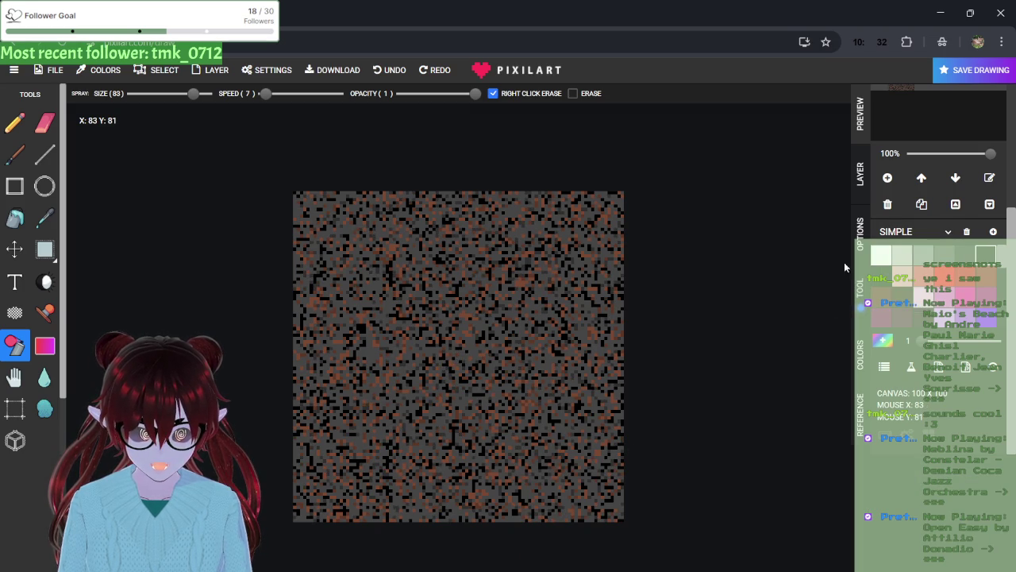
{"action": "scroll", "coordinate": [921, 127], "scroll_direction": "up", "scroll_amount": 3}
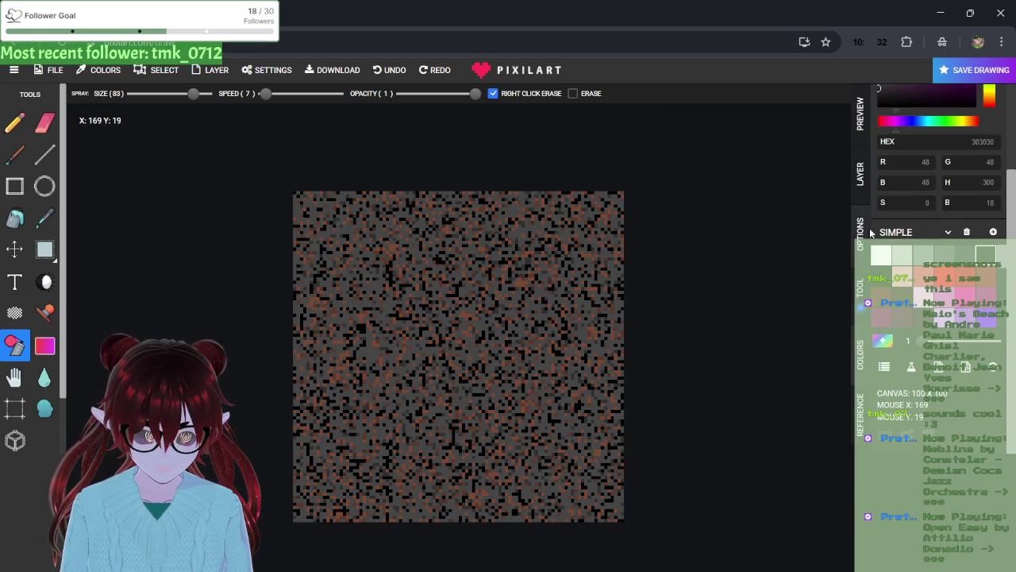
{"action": "scroll", "coordinate": [925, 119], "scroll_direction": "up", "scroll_amount": 2}
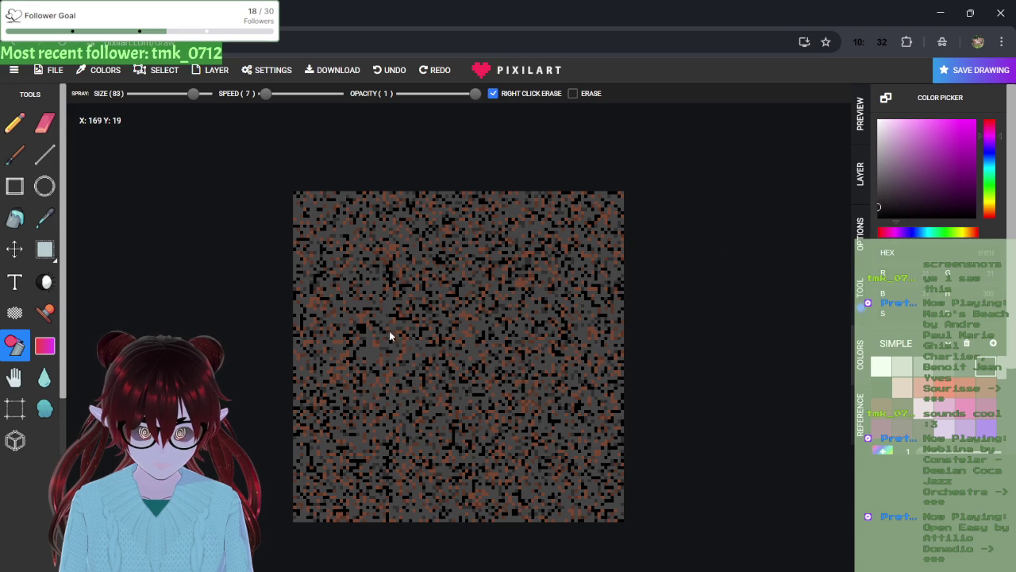
{"action": "left_click", "coordinate": [878, 198]}
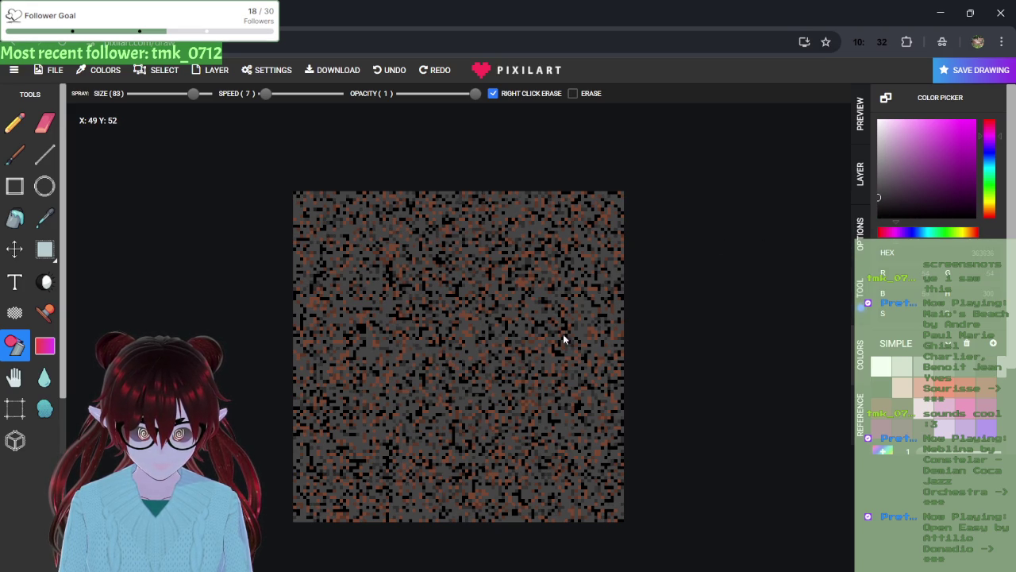
{"action": "left_click", "coordinate": [878, 184]}
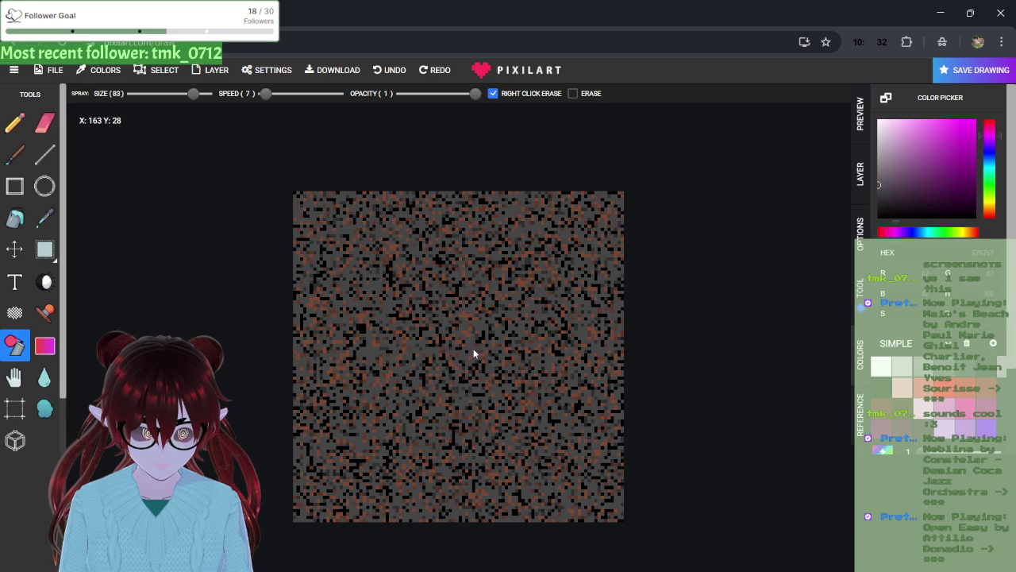
{"action": "left_click_drag", "start_coordinate": [448, 355], "coordinate": [449, 355]}
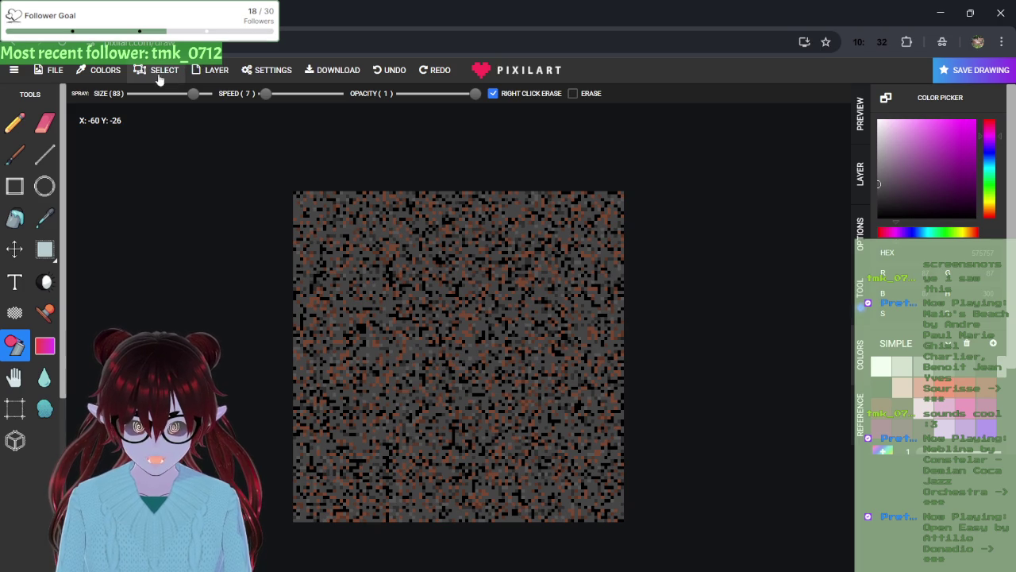
{"action": "left_click", "coordinate": [56, 71]}
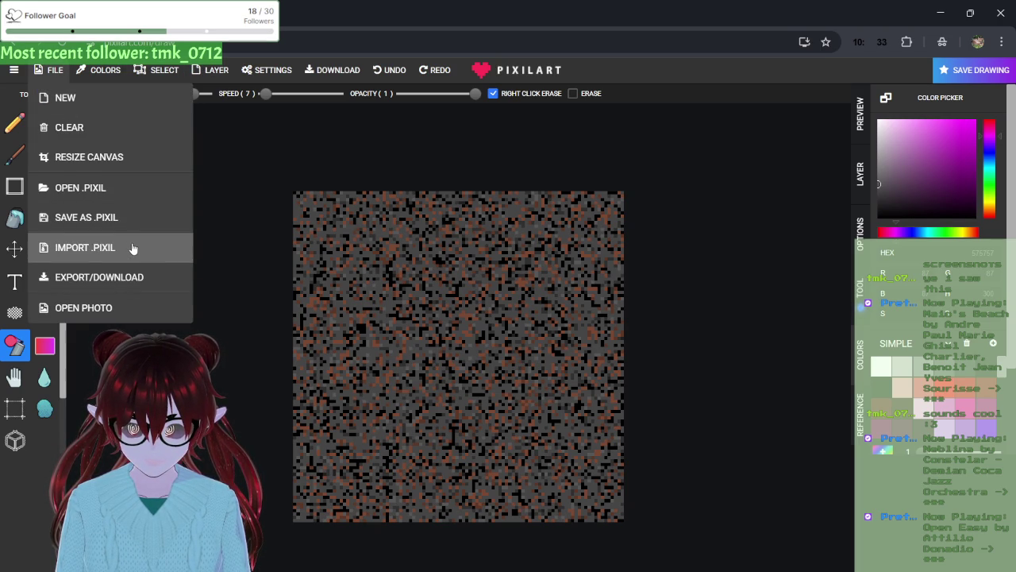
- Download the texture as 100×100 PNG pixil-frame-0 (22).png and close the download window
{"action": "left_click", "coordinate": [135, 274]}
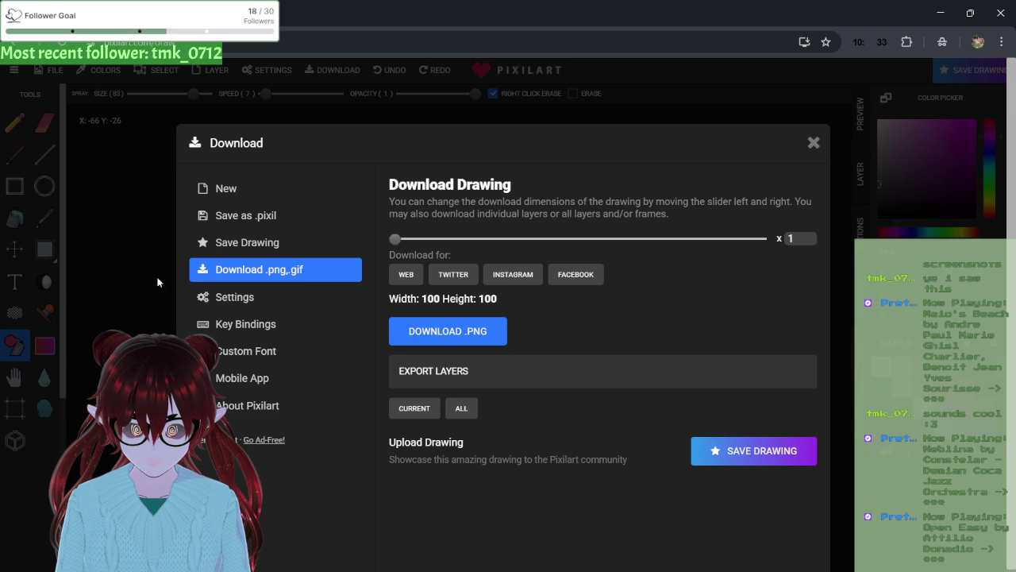
{"action": "left_click", "coordinate": [449, 336]}
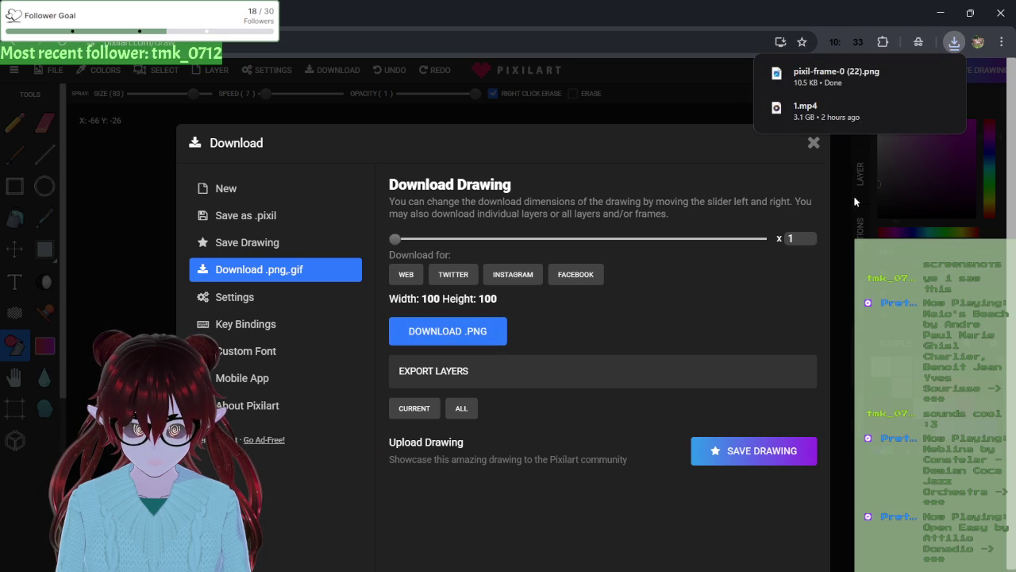
{"action": "left_click", "coordinate": [812, 145]}
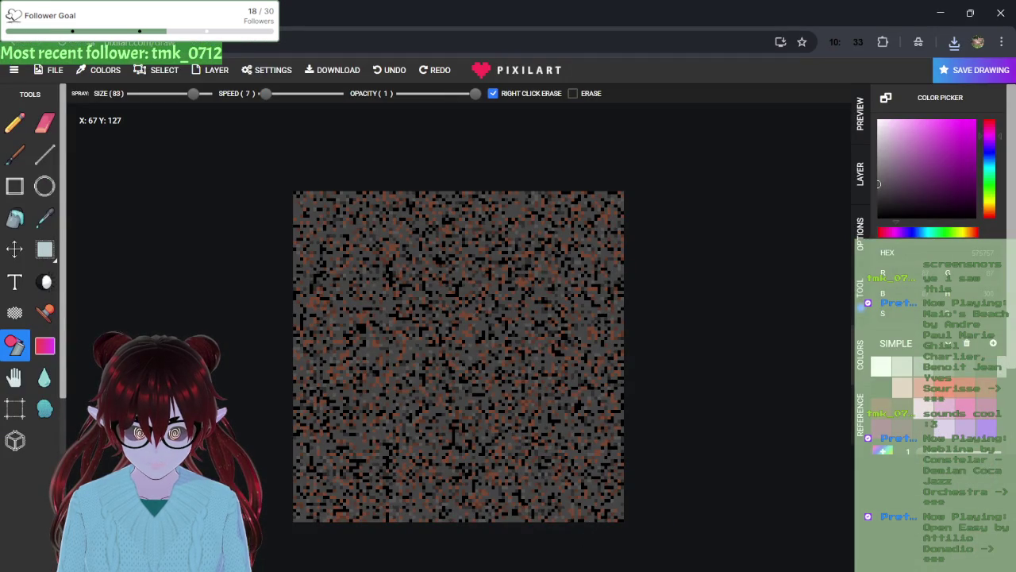
- Switch to Unity, select Plane in the Hierarchy, and open its Mesh Filter's mesh asset
{"action": "mouse_move", "coordinate": [516, 571]}
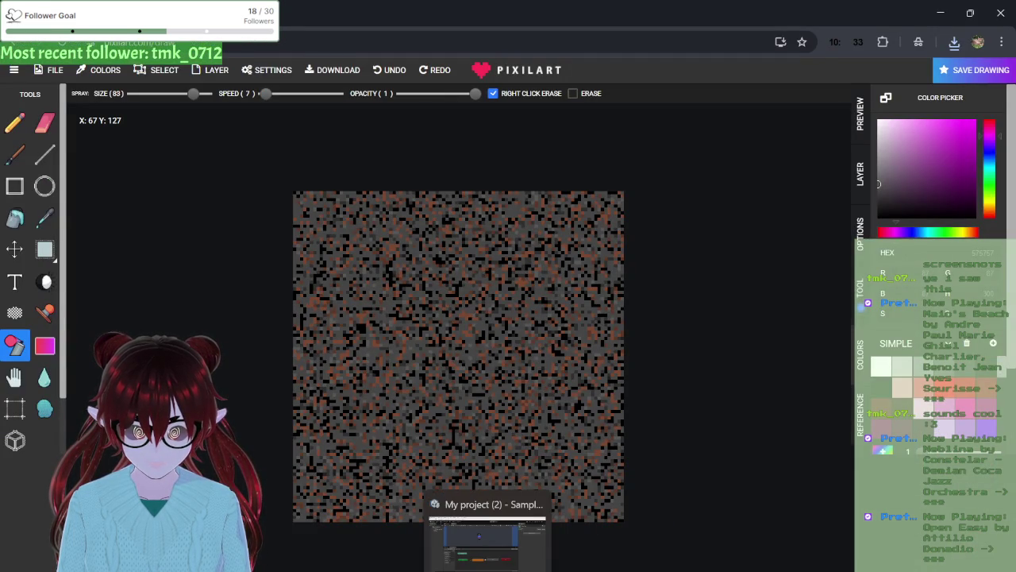
{"action": "left_click", "coordinate": [488, 570]}
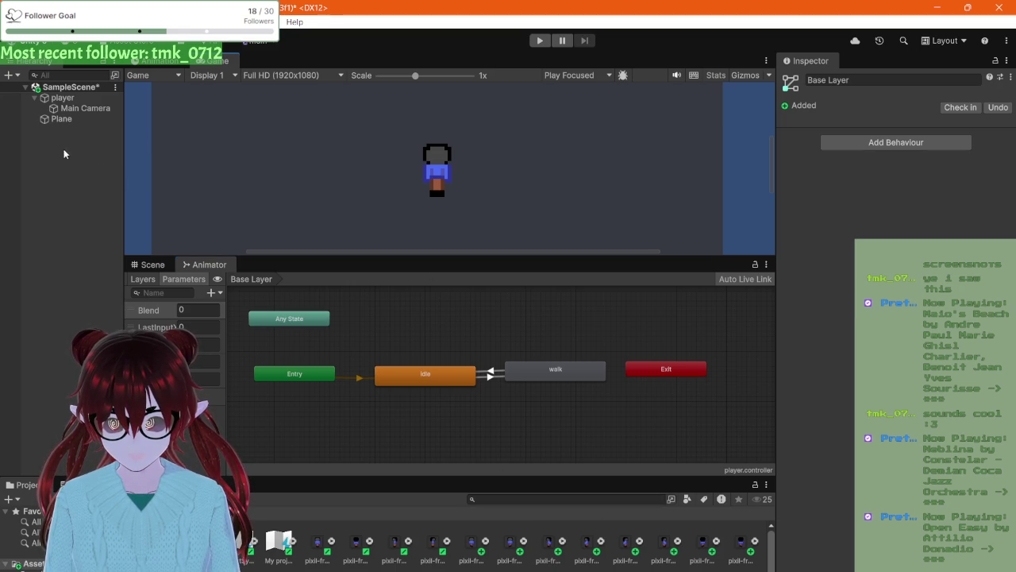
{"action": "left_click", "coordinate": [66, 121]}
{"action": "left_click", "coordinate": [66, 121]}
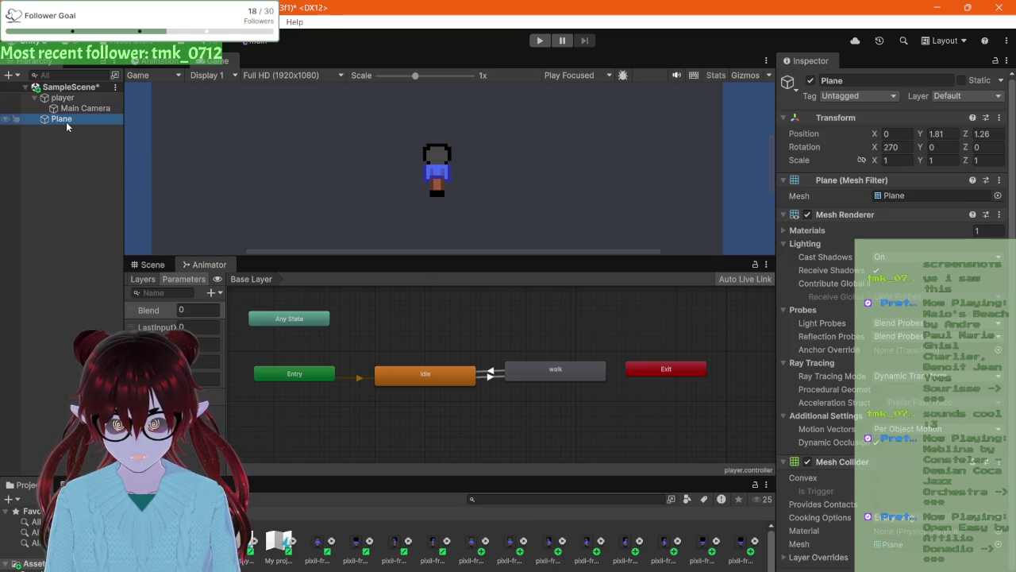
{"action": "double_click", "coordinate": [938, 199]}
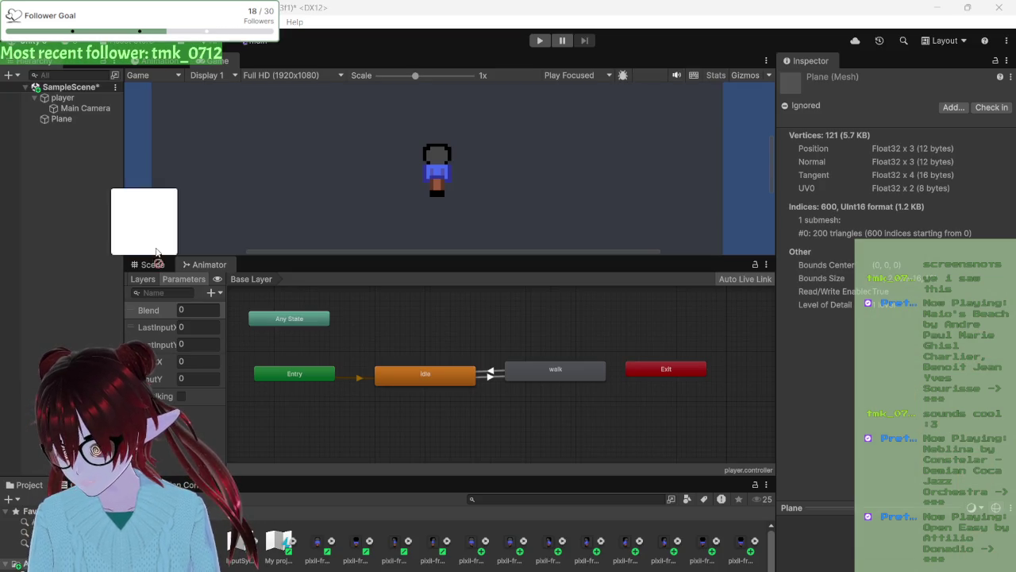
{"action": "left_click_drag", "start_coordinate": [209, 291], "coordinate": [366, 19]}
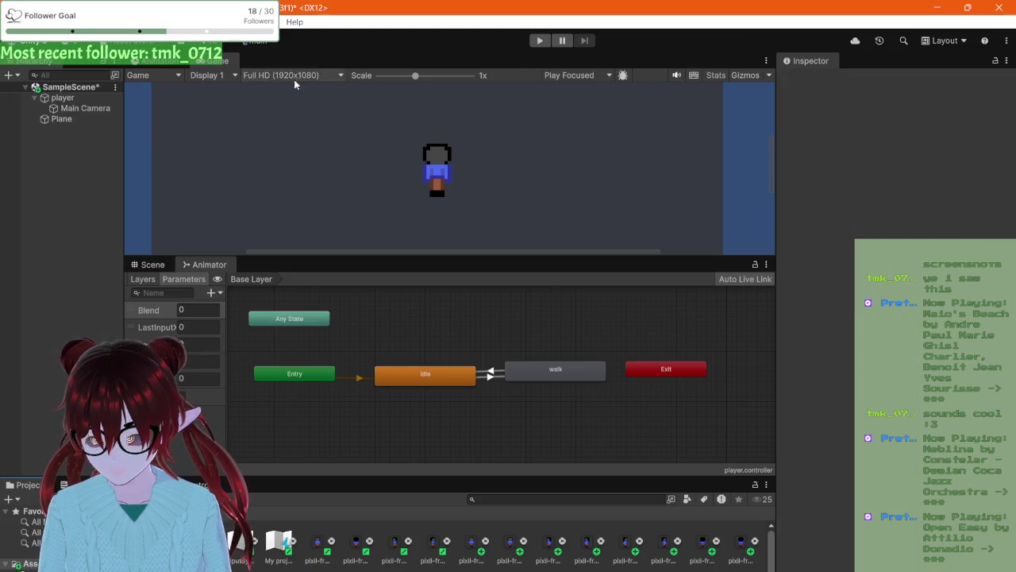
- Select the Plane, open its mesh asset details, then return to its components
{"action": "left_click", "coordinate": [67, 121]}
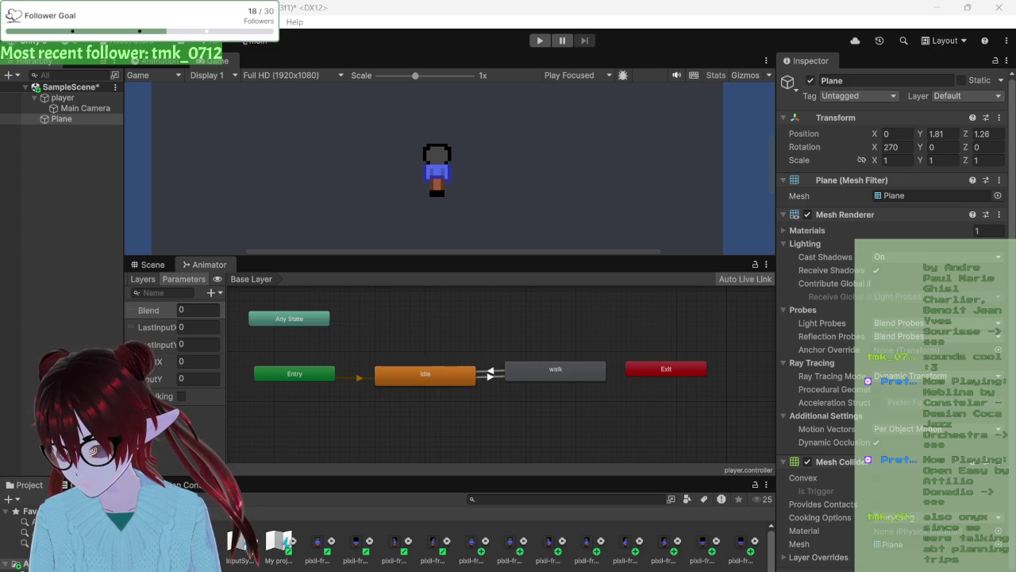
{"action": "key", "text": "alt+Tab"}
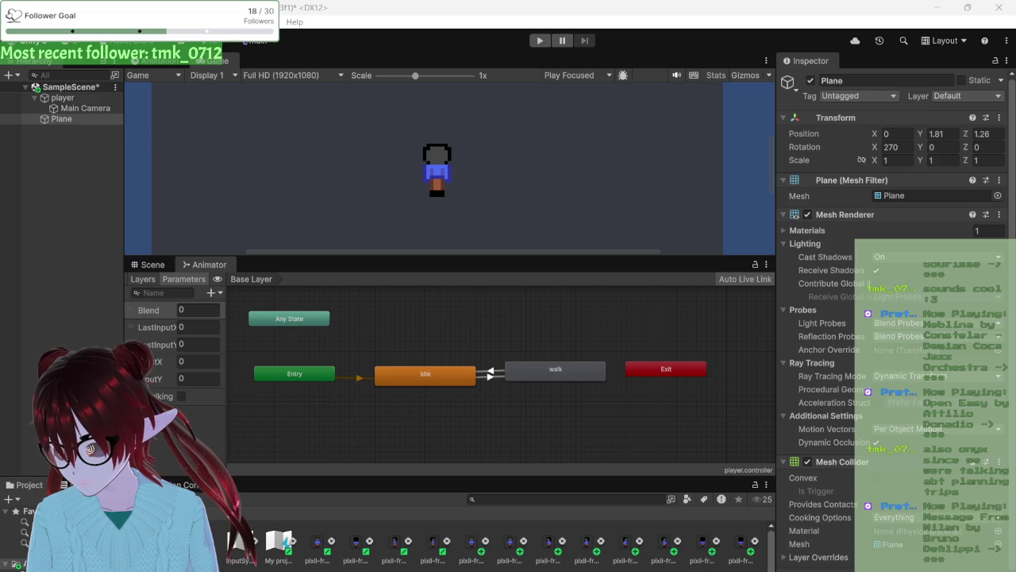
{"action": "key", "text": "alt+Tab"}
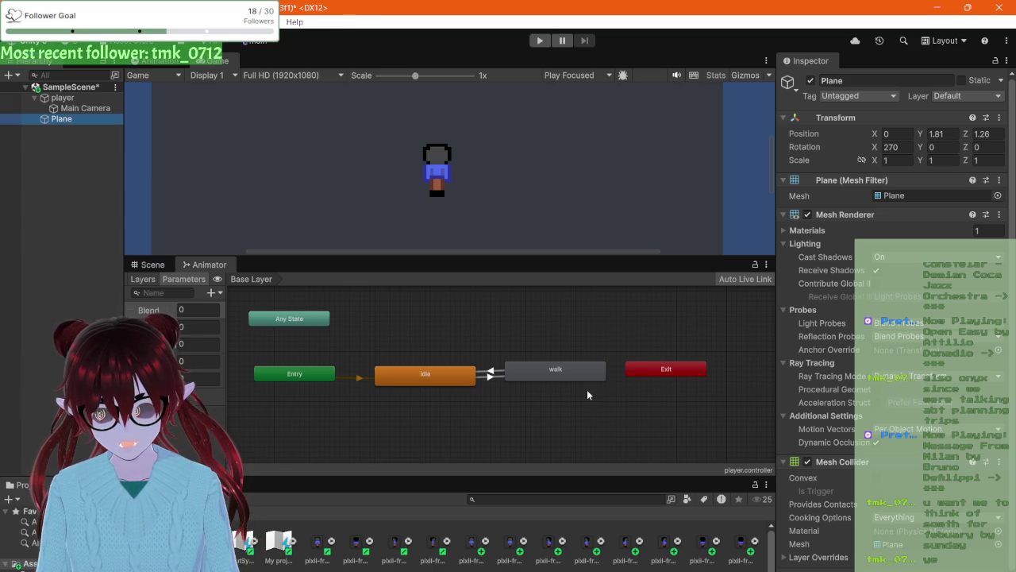
{"action": "left_click", "coordinate": [709, 184]}
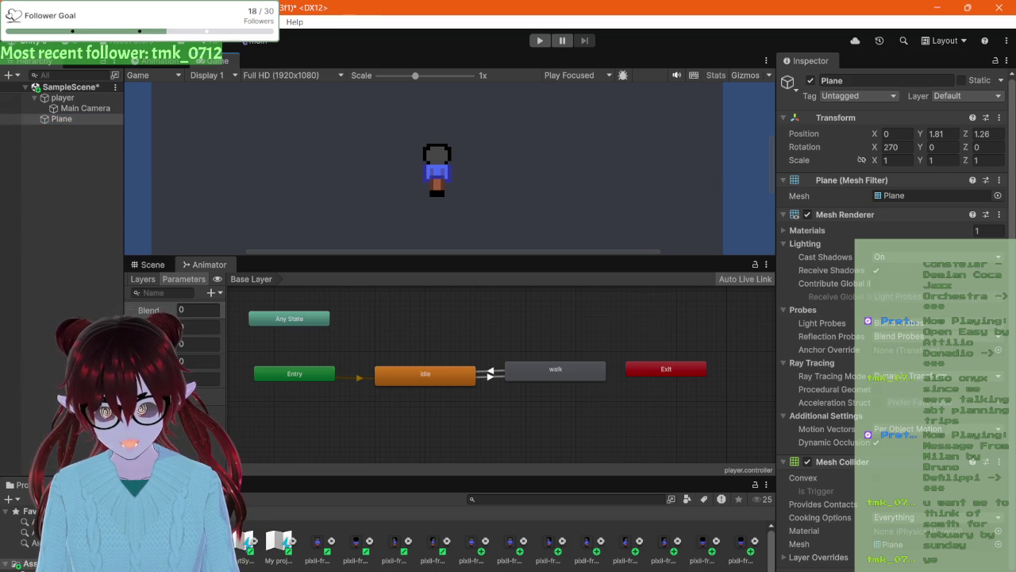
{"action": "double_click", "coordinate": [937, 199]}
{"action": "key", "text": "ctrl+z"}
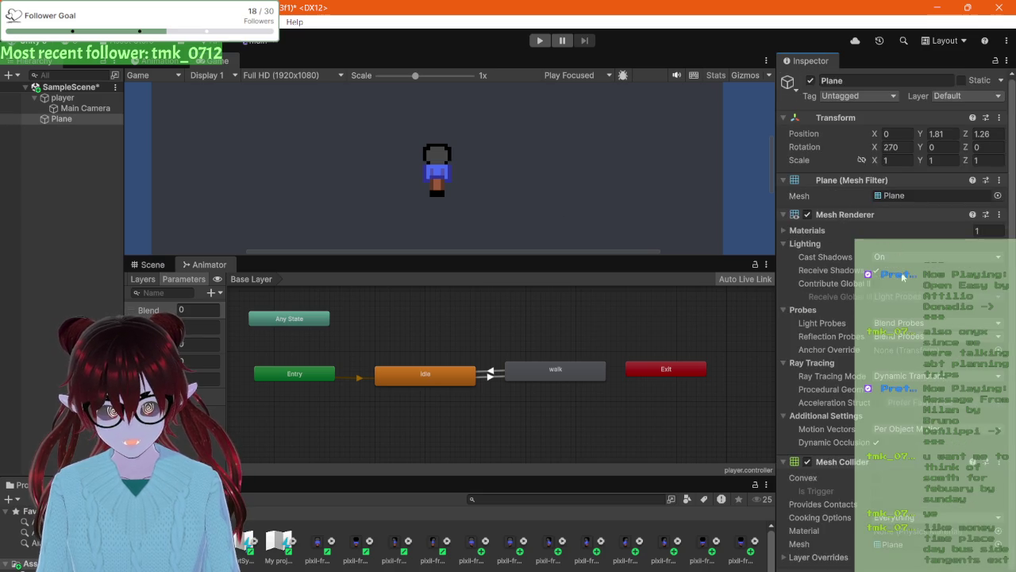
- View the Standard shader and the Plane mesh's vertex/index info, returning to the Plane each time
{"action": "scroll", "coordinate": [902, 275], "scroll_direction": "down", "scroll_amount": 2}
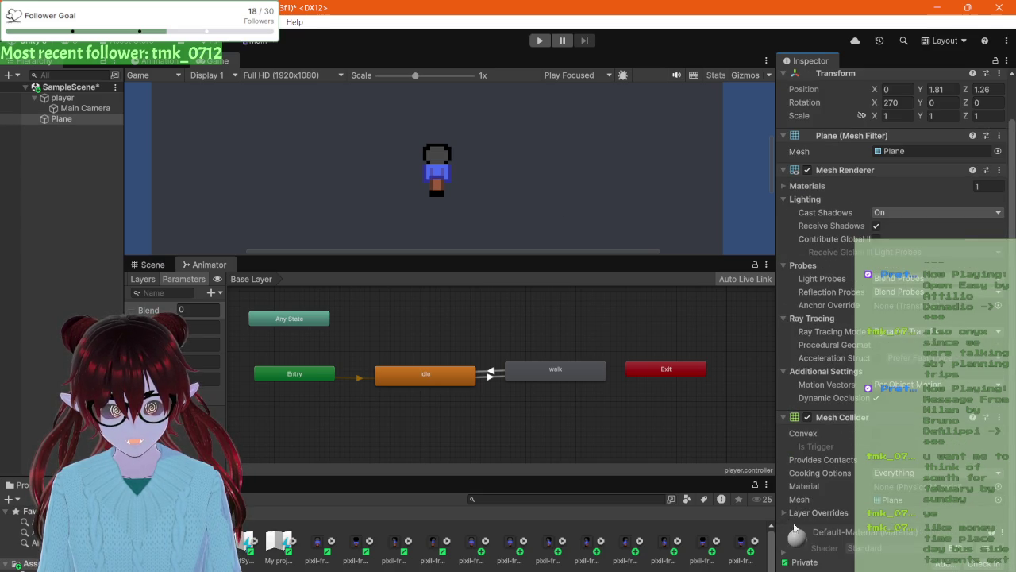
{"action": "scroll", "coordinate": [925, 545], "scroll_direction": "down", "scroll_amount": 4}
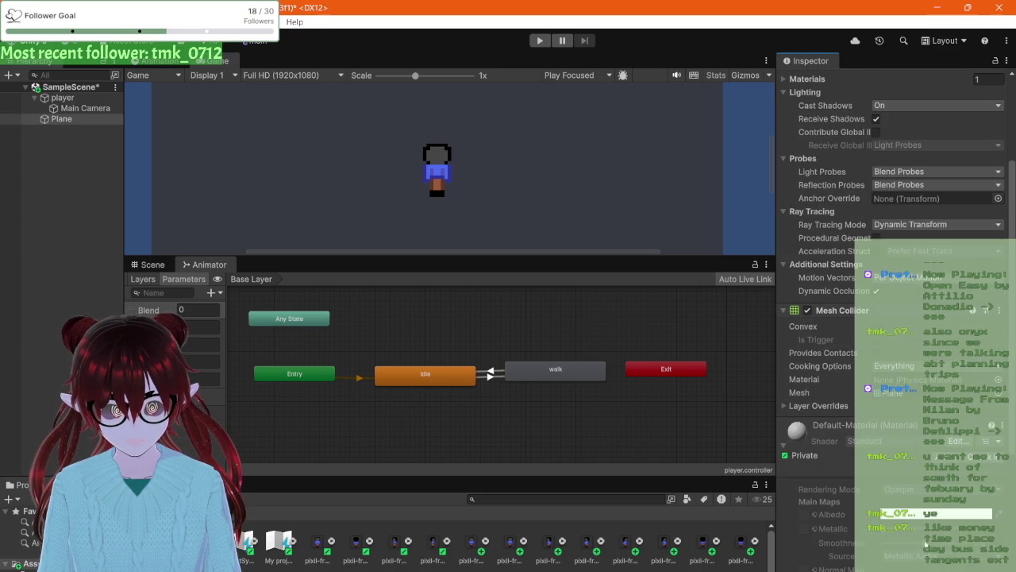
{"action": "left_click", "coordinate": [960, 441]}
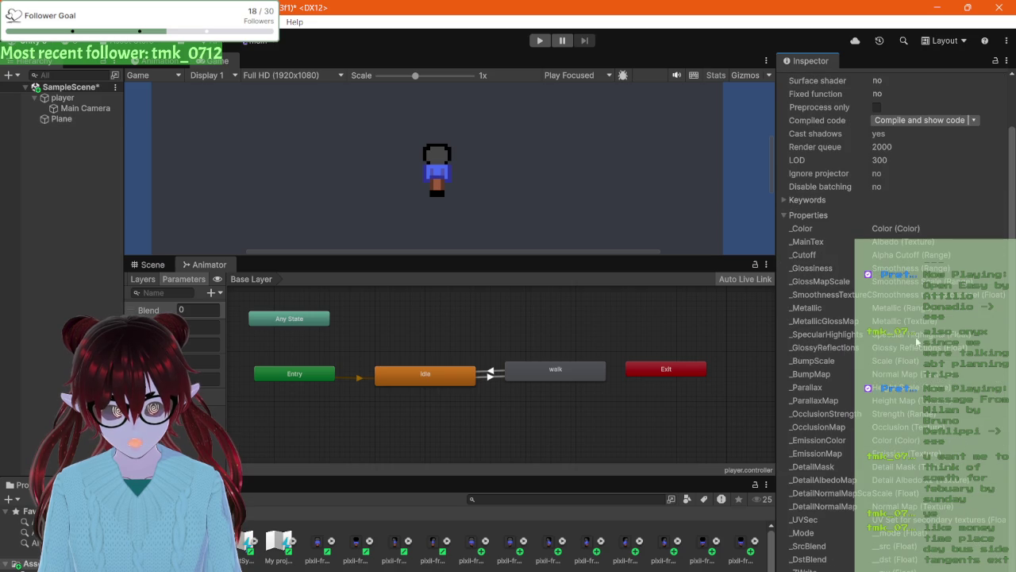
{"action": "scroll", "coordinate": [908, 287], "scroll_direction": "up", "scroll_amount": 3}
{"action": "key", "text": "ctrl+z"}
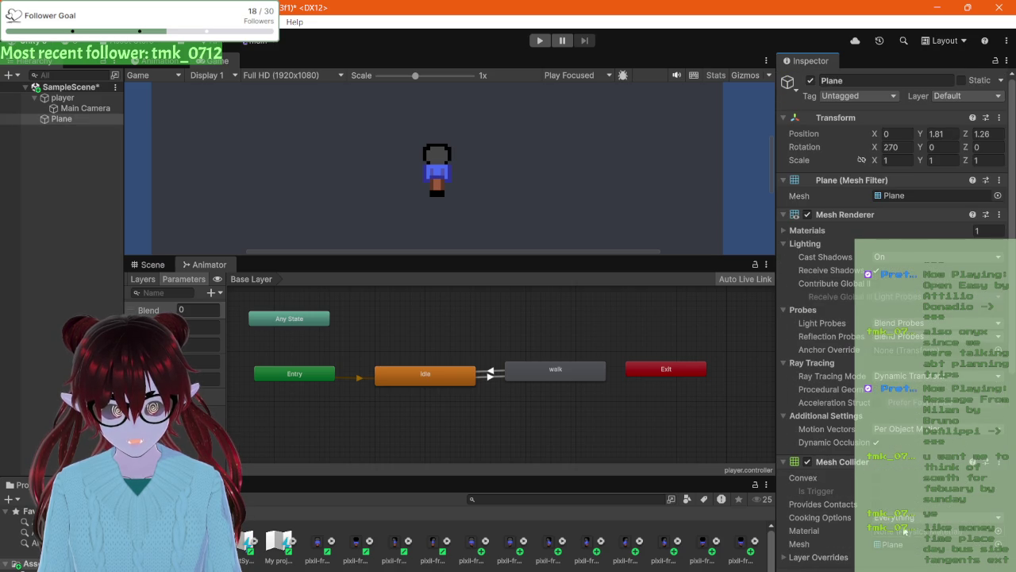
{"action": "double_click", "coordinate": [891, 546]}
{"action": "key", "text": "ctrl+z"}
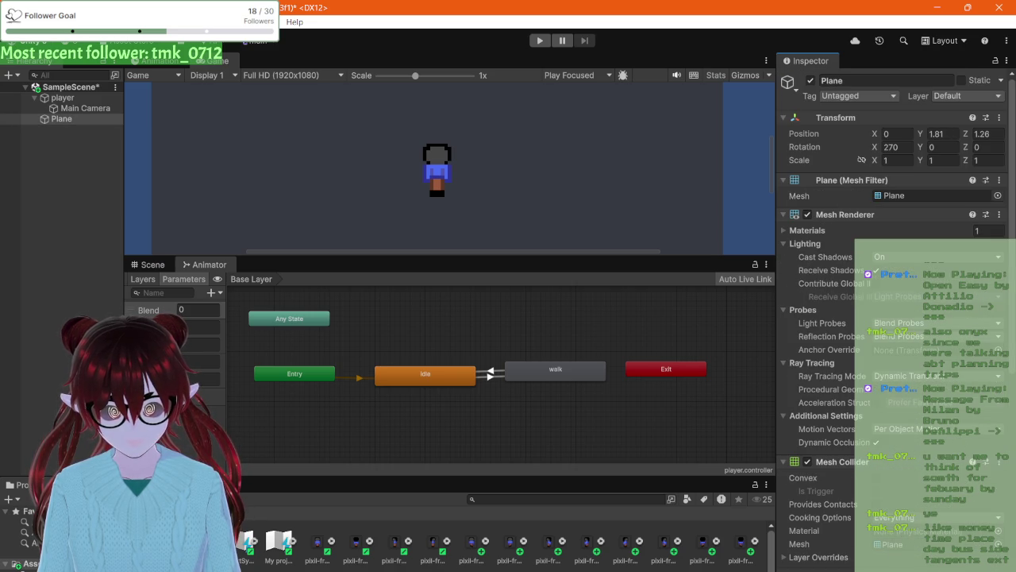
{"action": "scroll", "coordinate": [245, 566], "scroll_direction": "down", "scroll_amount": 1}
- Check the Mesh Collider's material picker and cooking options (Everything), then try checking in Default-Material
{"action": "left_click", "coordinate": [947, 534]}
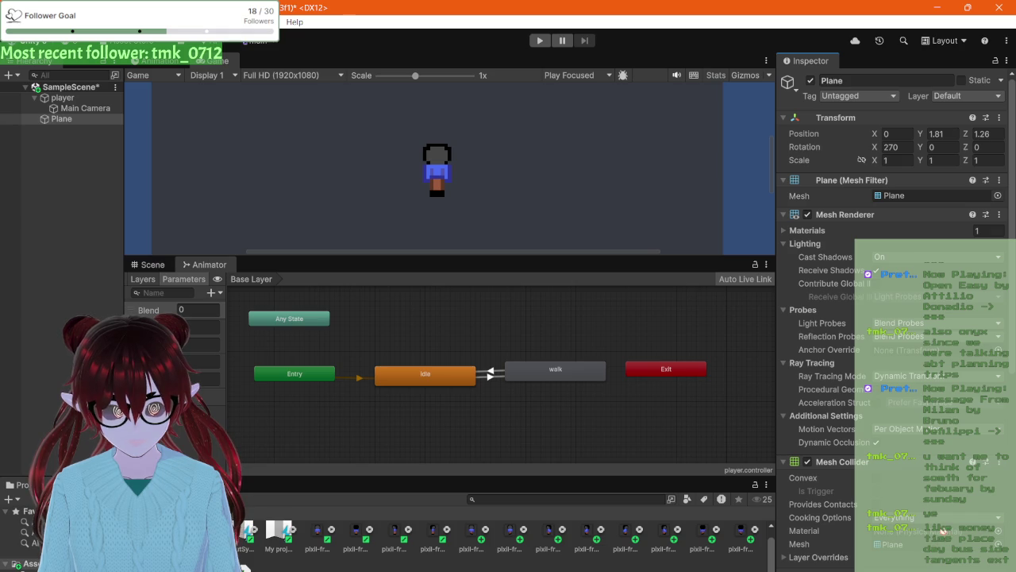
{"action": "left_click", "coordinate": [998, 531]}
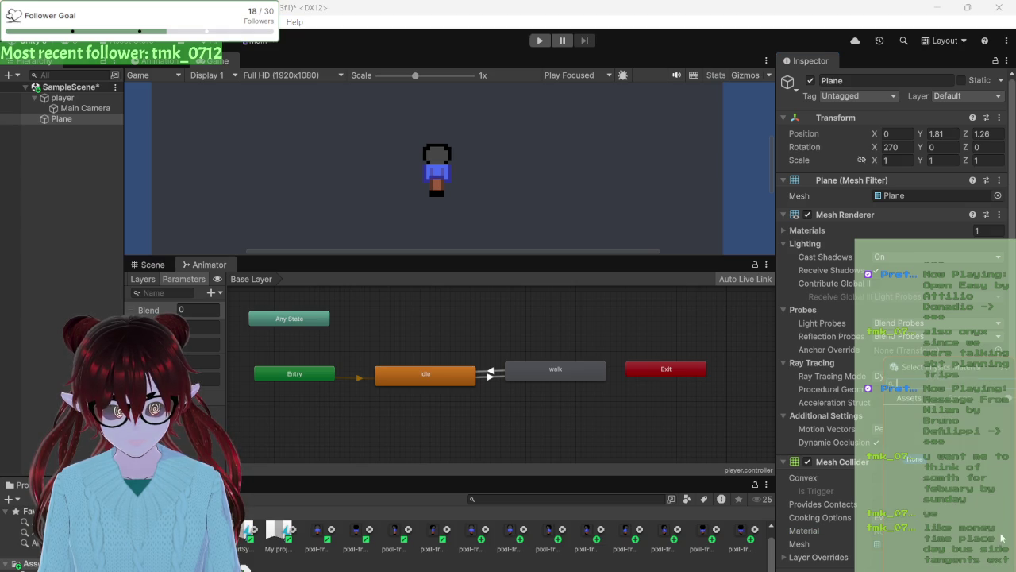
{"action": "left_click", "coordinate": [853, 544]}
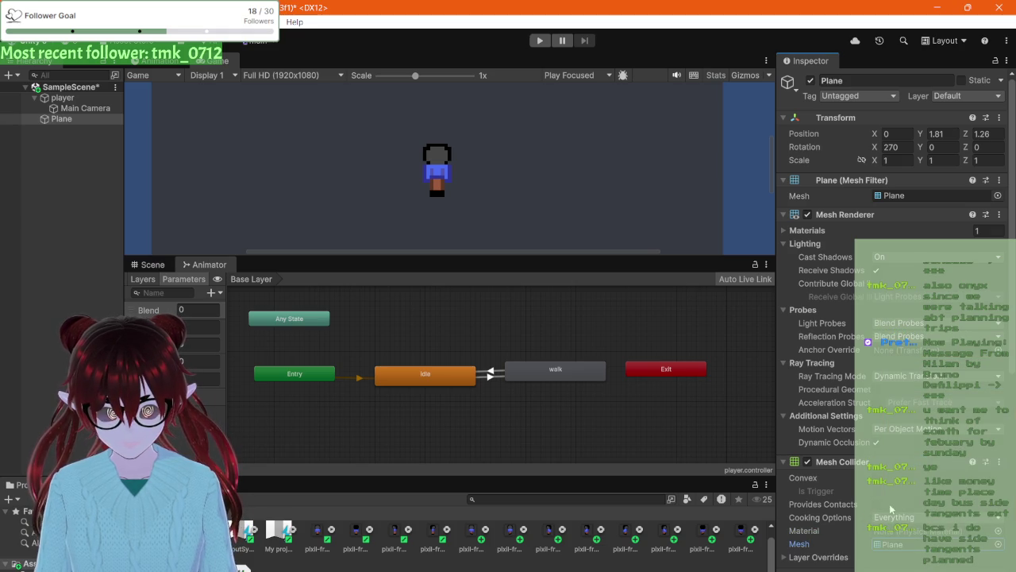
{"action": "left_click", "coordinate": [893, 517]}
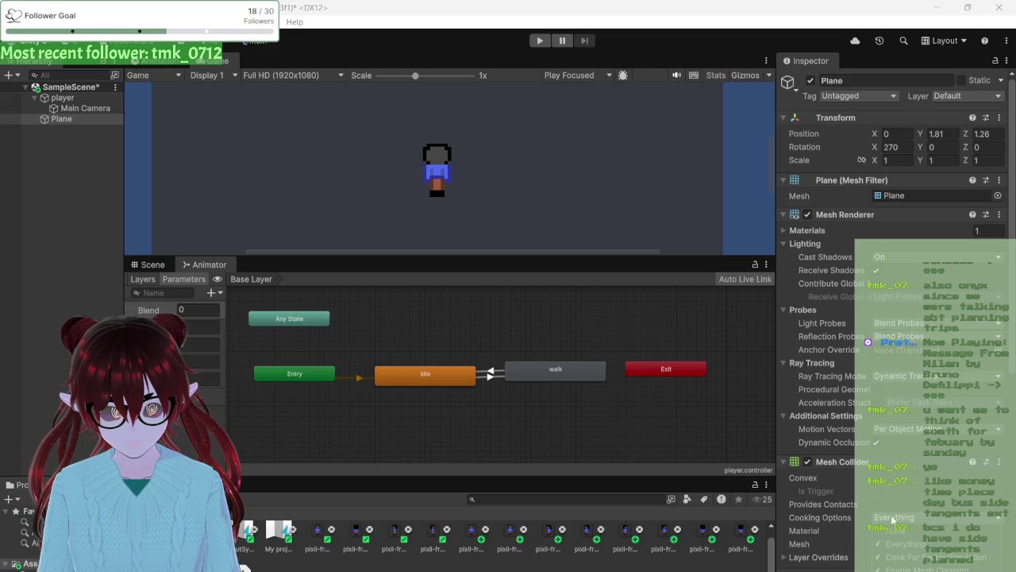
{"action": "left_click", "coordinate": [891, 517]}
{"action": "scroll", "coordinate": [881, 508], "scroll_direction": "down", "scroll_amount": 3}
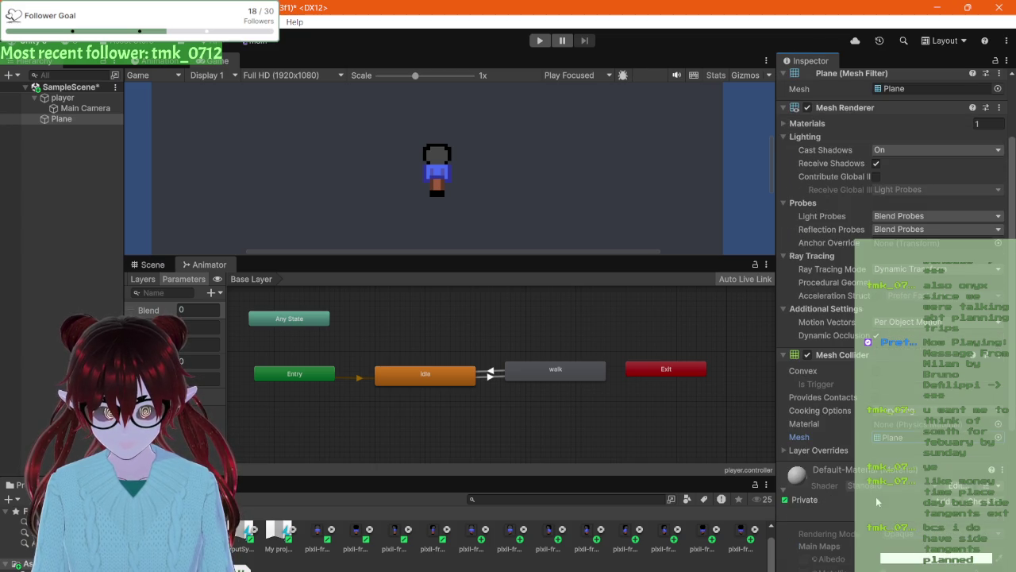
{"action": "scroll", "coordinate": [873, 497], "scroll_direction": "down", "scroll_amount": 2}
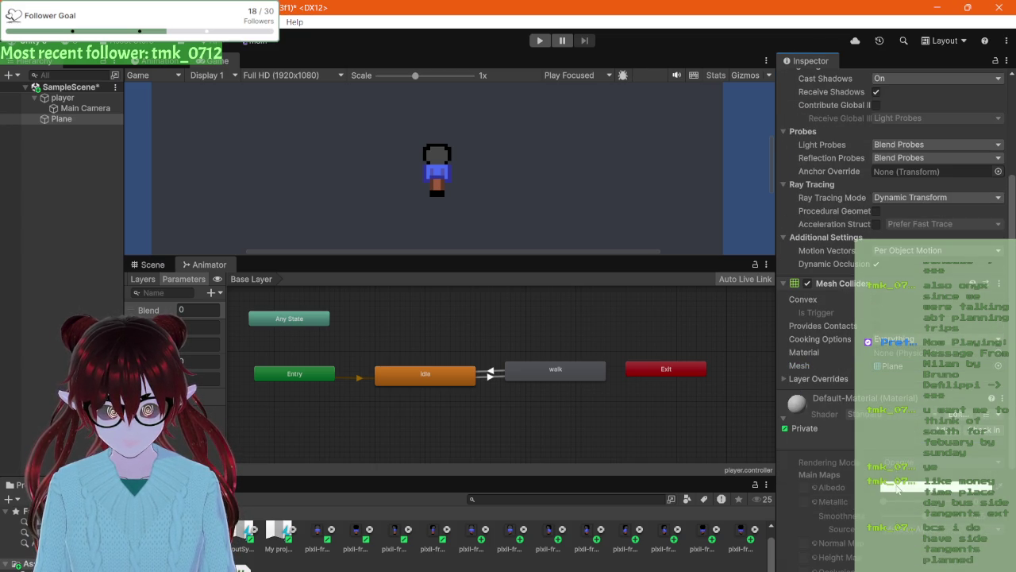
{"action": "scroll", "coordinate": [890, 485], "scroll_direction": "down", "scroll_amount": 2}
{"action": "scroll", "coordinate": [890, 485], "scroll_direction": "down", "scroll_amount": 3}
{"action": "scroll", "coordinate": [890, 485], "scroll_direction": "up", "scroll_amount": 6}
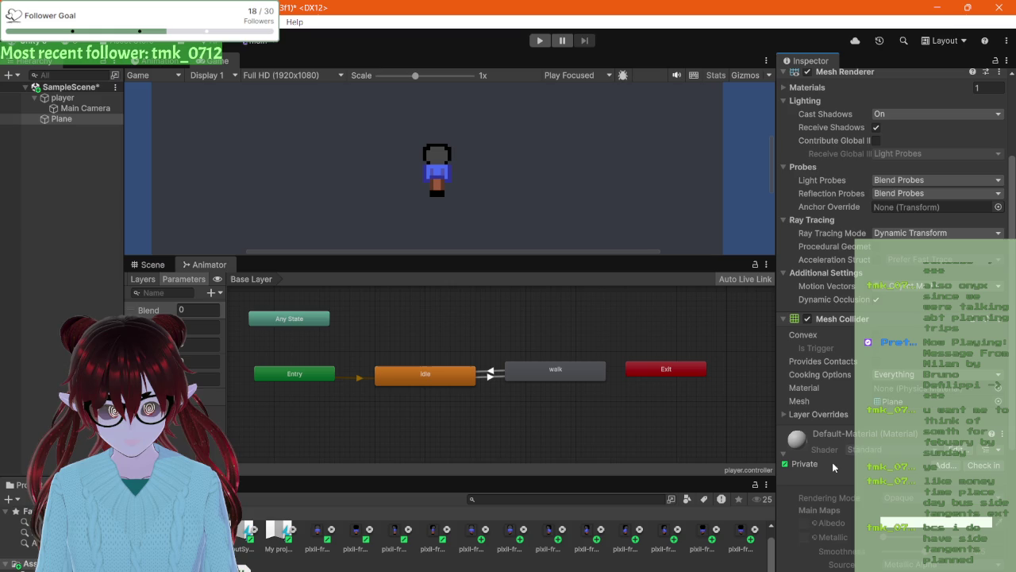
{"action": "left_click", "coordinate": [952, 466]}
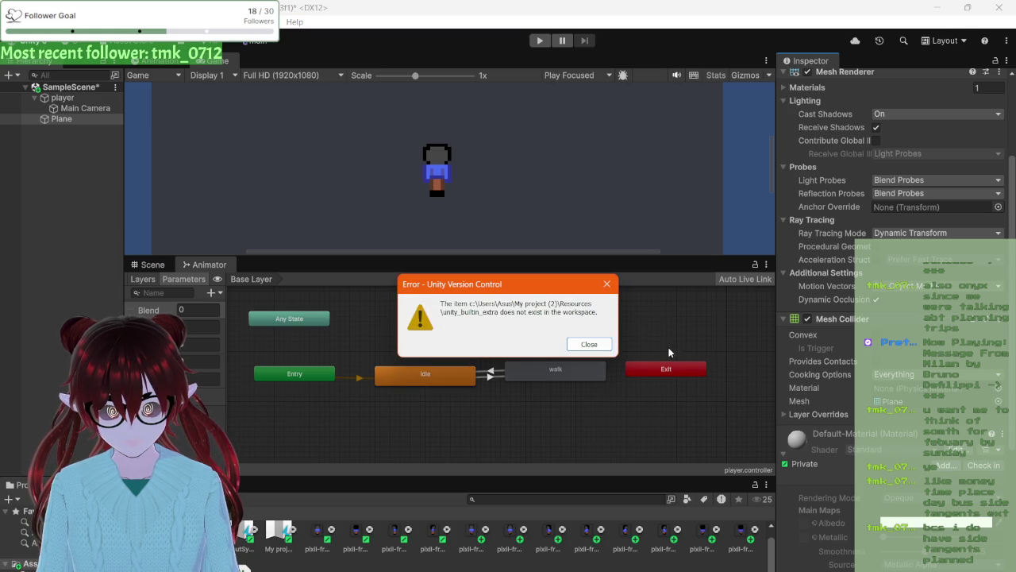
- Close the version control error and glance at the Standard shader before returning to the Plane
{"action": "left_click", "coordinate": [589, 349]}
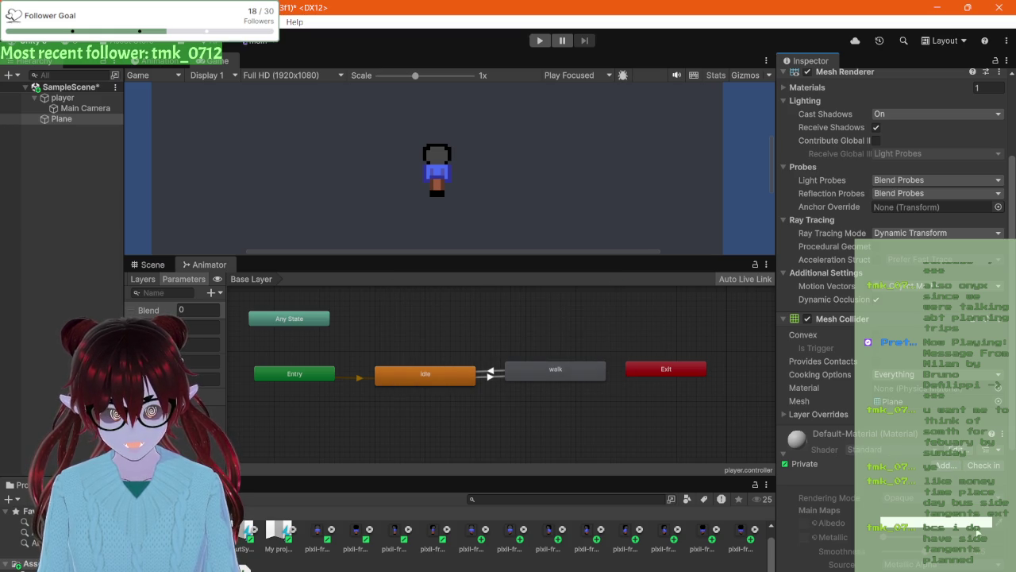
{"action": "left_click", "coordinate": [968, 452]}
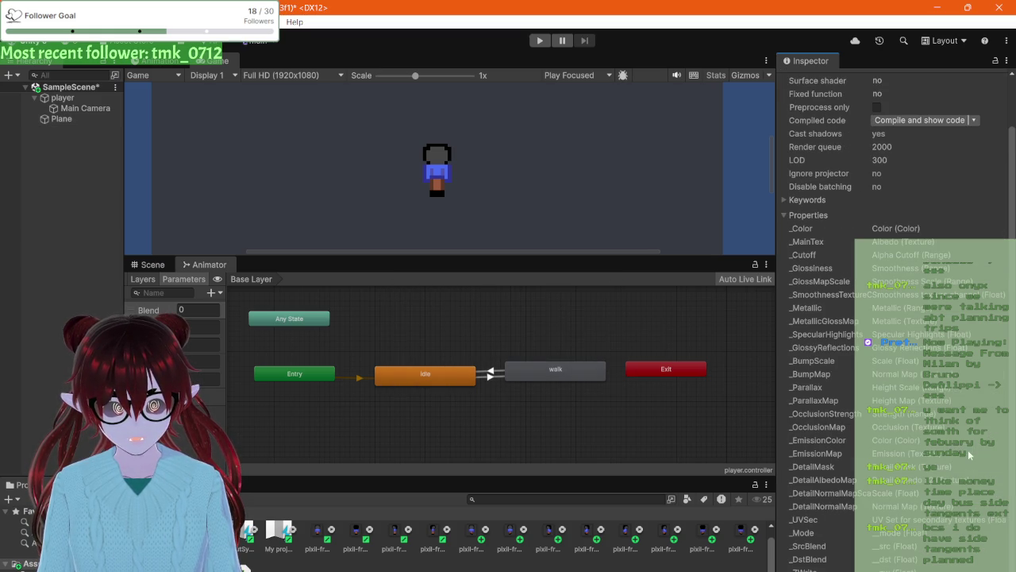
{"action": "key", "text": "ctrl+z"}
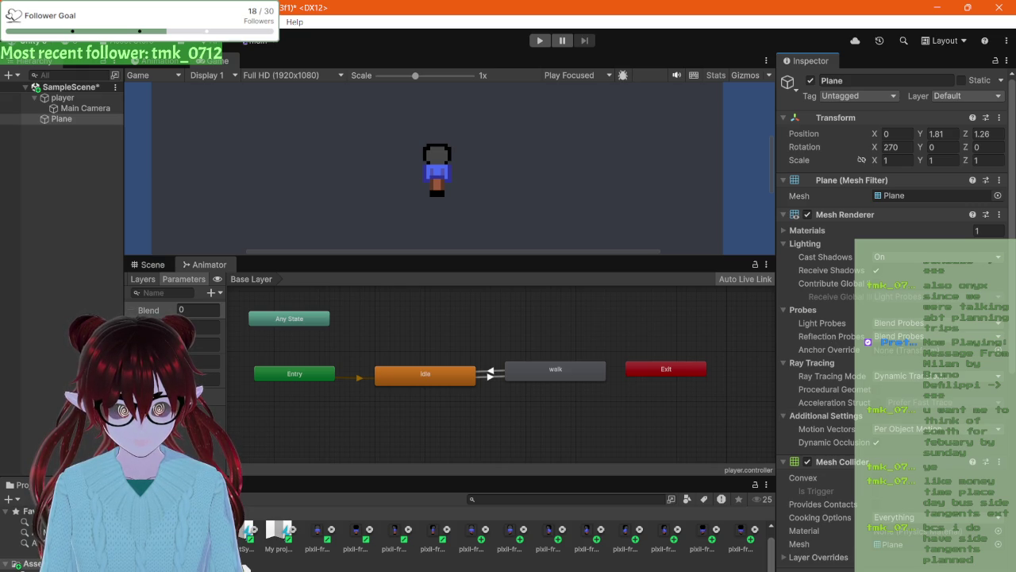
- Browse the Add Component categories and close the list without adding anything
{"action": "scroll", "coordinate": [823, 536], "scroll_direction": "down", "scroll_amount": 5}
{"action": "scroll", "coordinate": [823, 536], "scroll_direction": "down", "scroll_amount": 4}
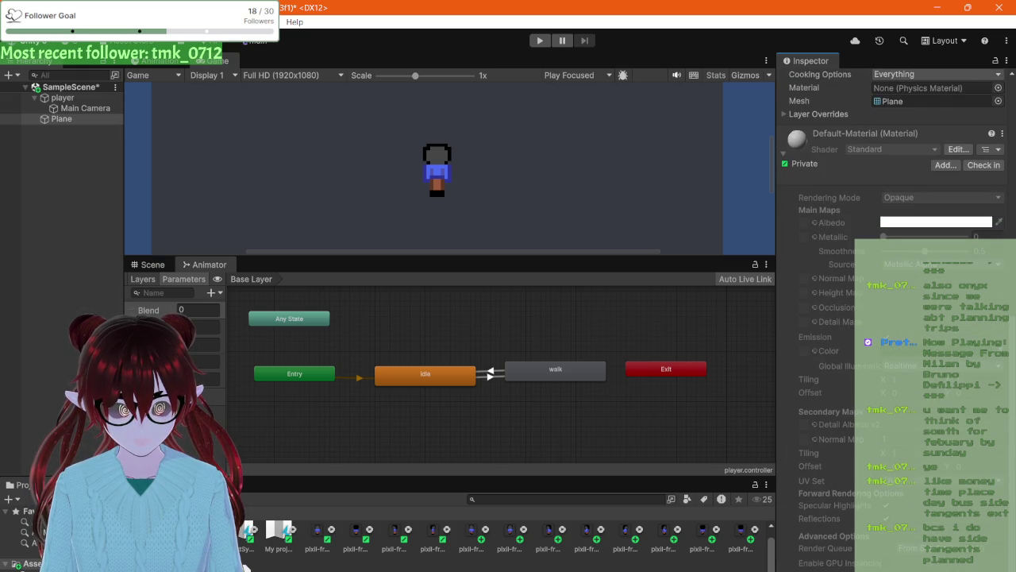
{"action": "key", "text": "ctrl+shift+a"}
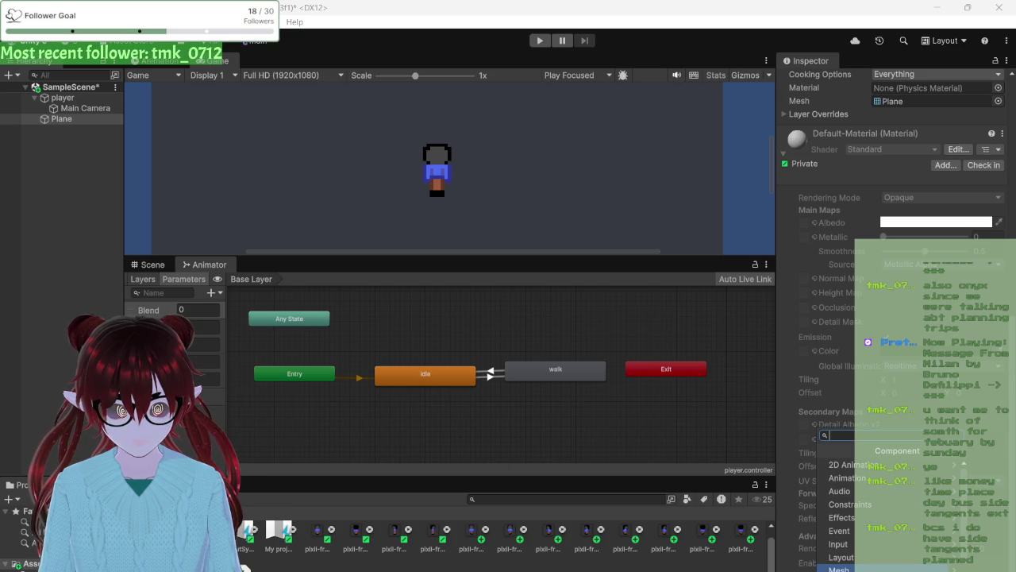
{"action": "scroll", "coordinate": [868, 548], "scroll_direction": "down", "scroll_amount": 3}
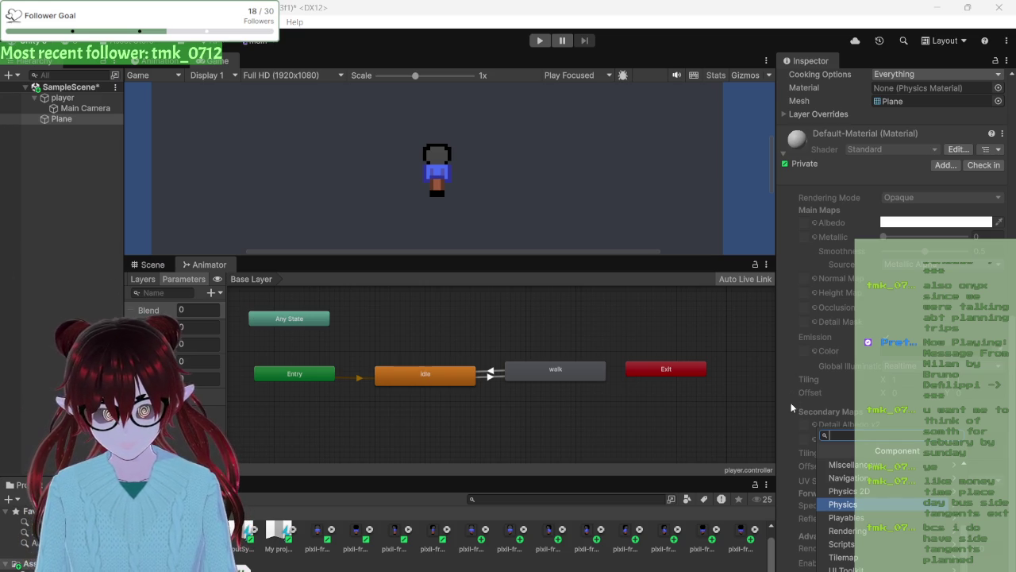
{"action": "left_click", "coordinate": [789, 412]}
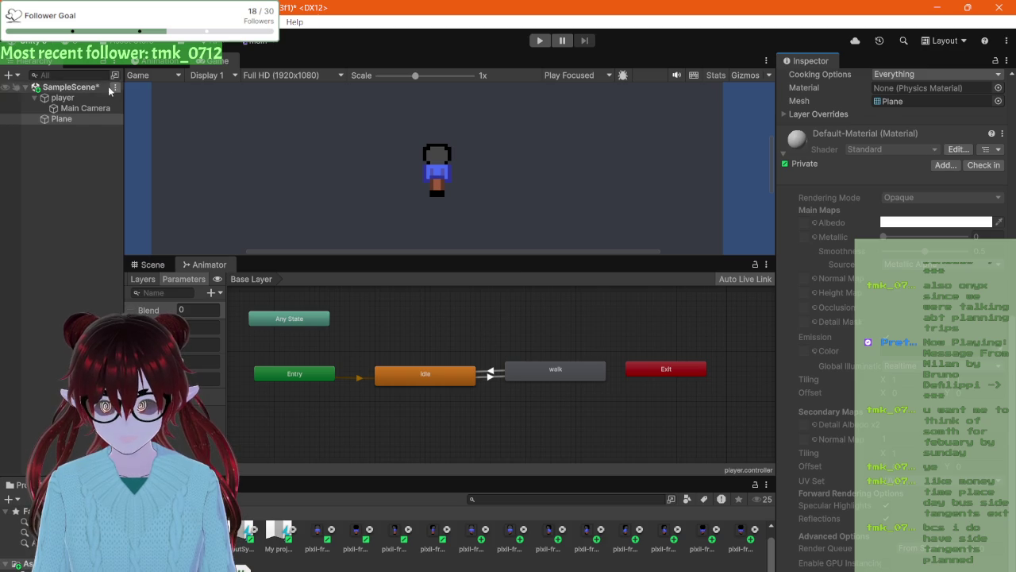
{"action": "right_click", "coordinate": [65, 122]}
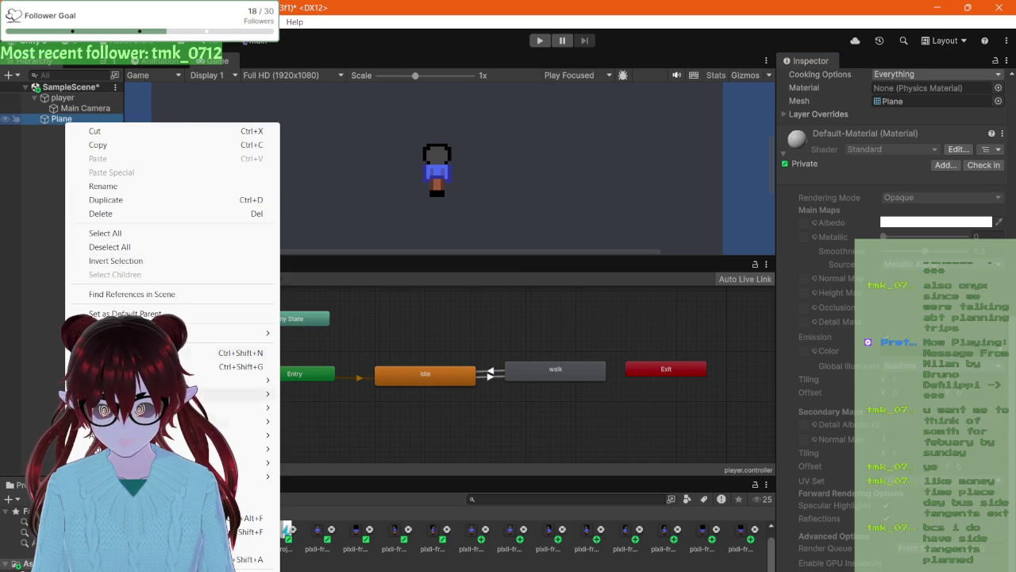
- Delete the Plane, then select the pixil-frame-0 (22) texture to see its import settings
{"action": "left_click", "coordinate": [123, 214]}
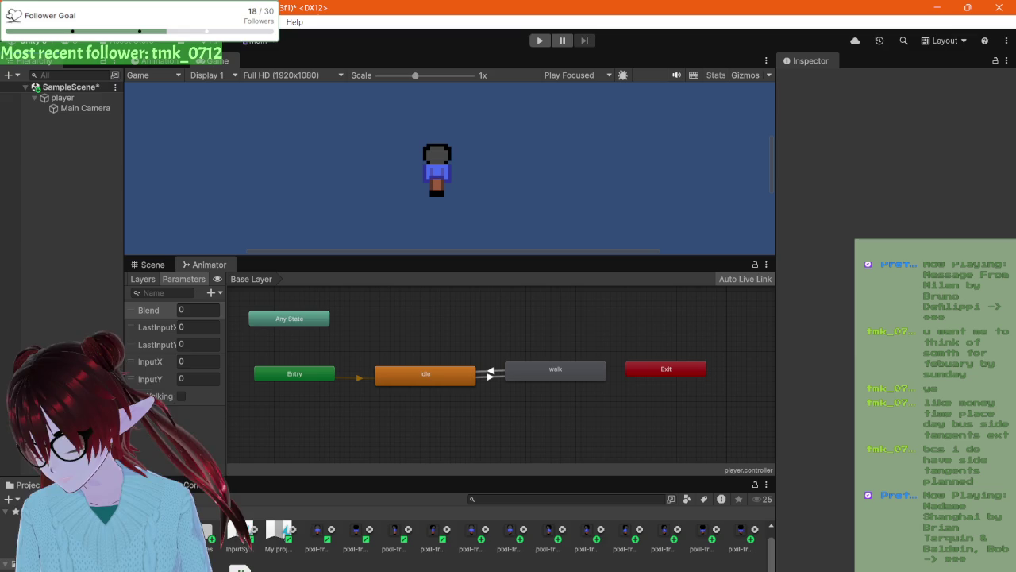
{"action": "left_click", "coordinate": [199, 532]}
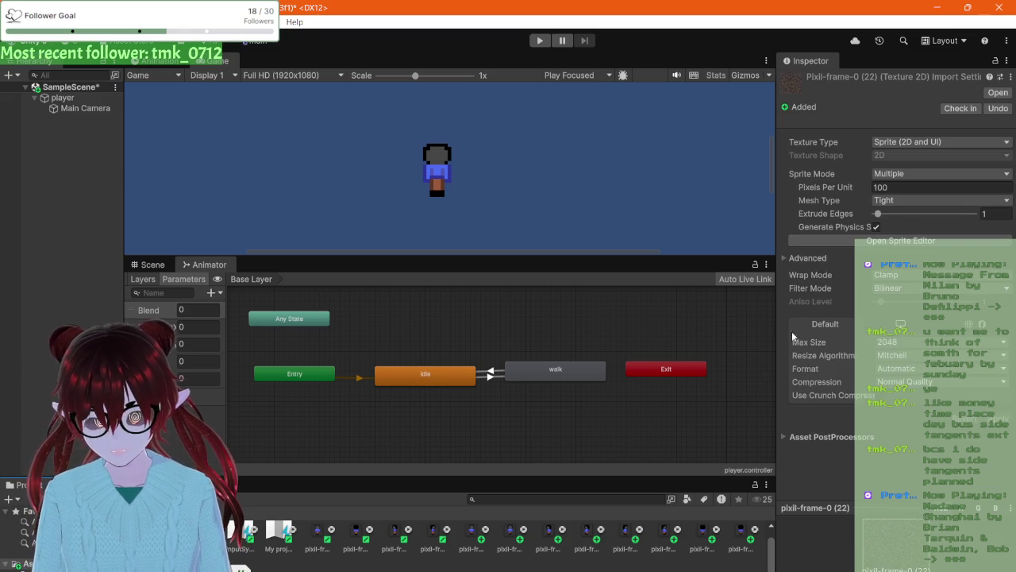
- Give pixil-frame-0 (22) 16 pixels per unit, extrude edges 1, Point filtering, no compression, and apply
{"action": "left_click", "coordinate": [890, 186]}
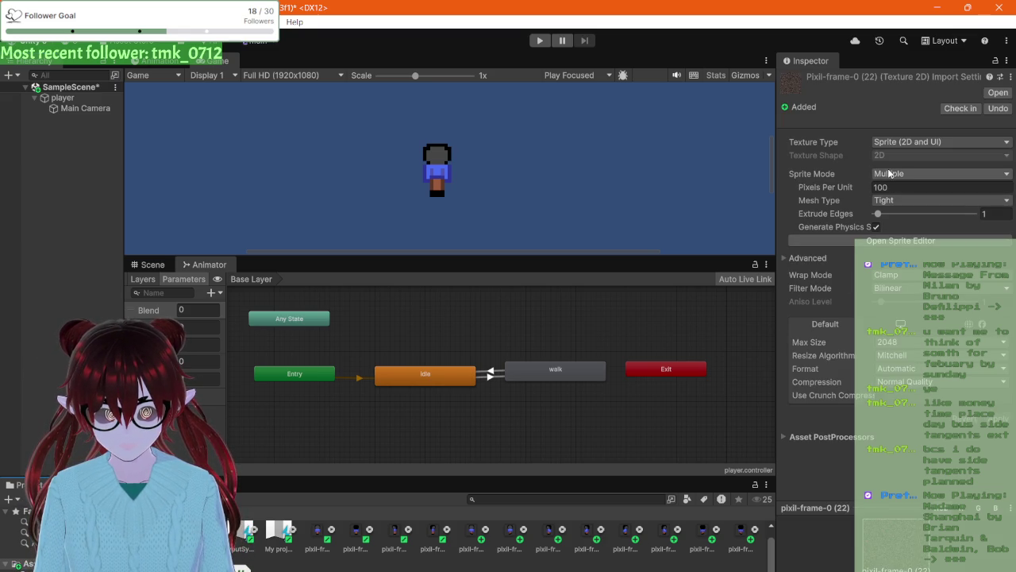
{"action": "left_click", "coordinate": [889, 185]}
{"action": "type", "text": "16"}
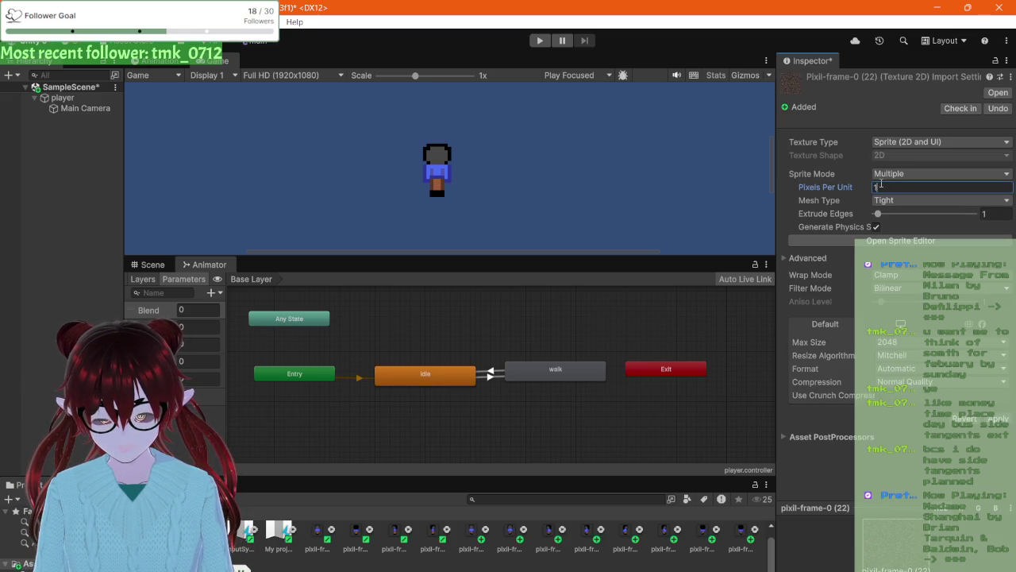
{"action": "left_click", "coordinate": [912, 215]}
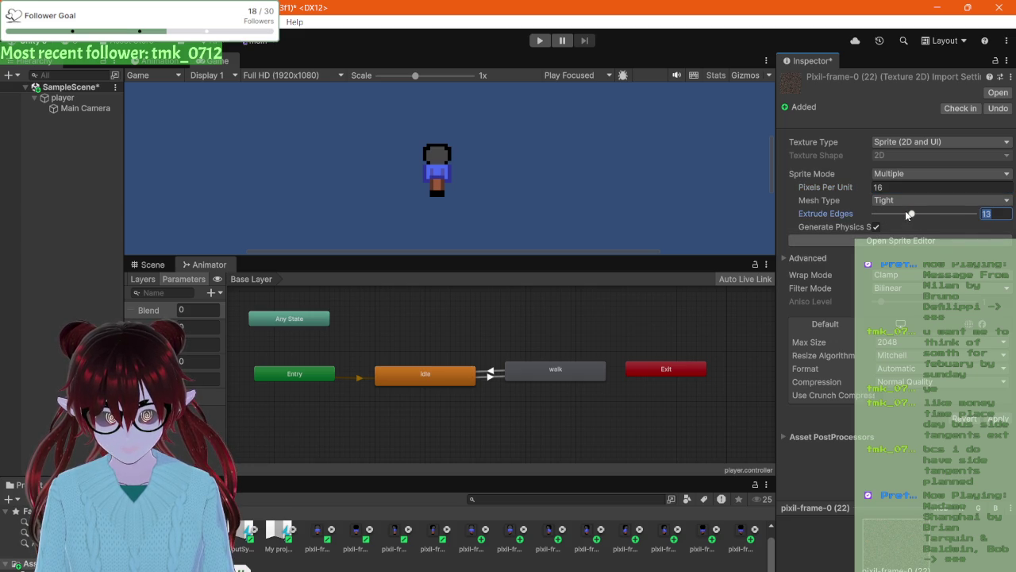
{"action": "type", "text": "1"}
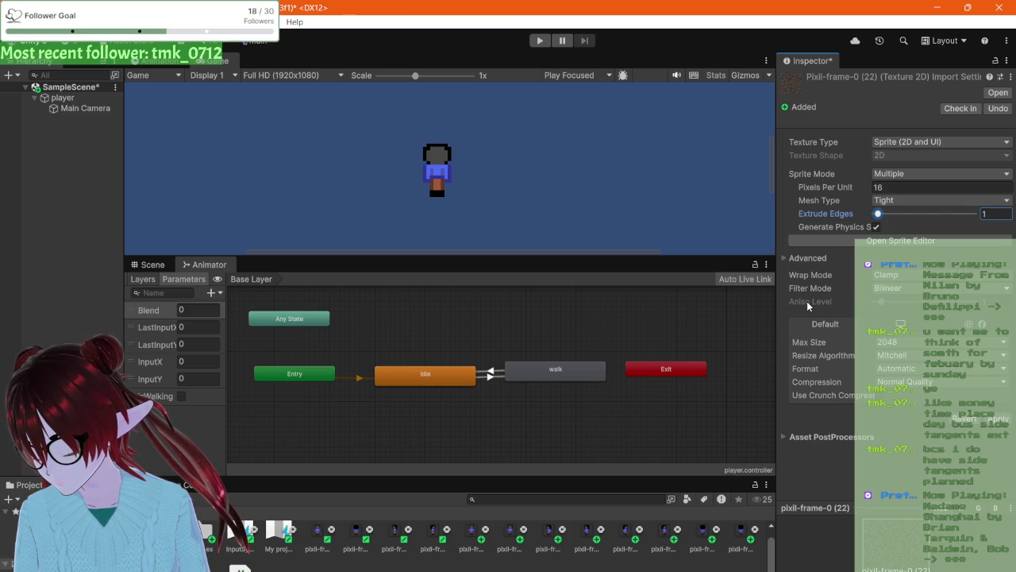
{"action": "left_click", "coordinate": [898, 284]}
{"action": "left_click", "coordinate": [878, 306]}
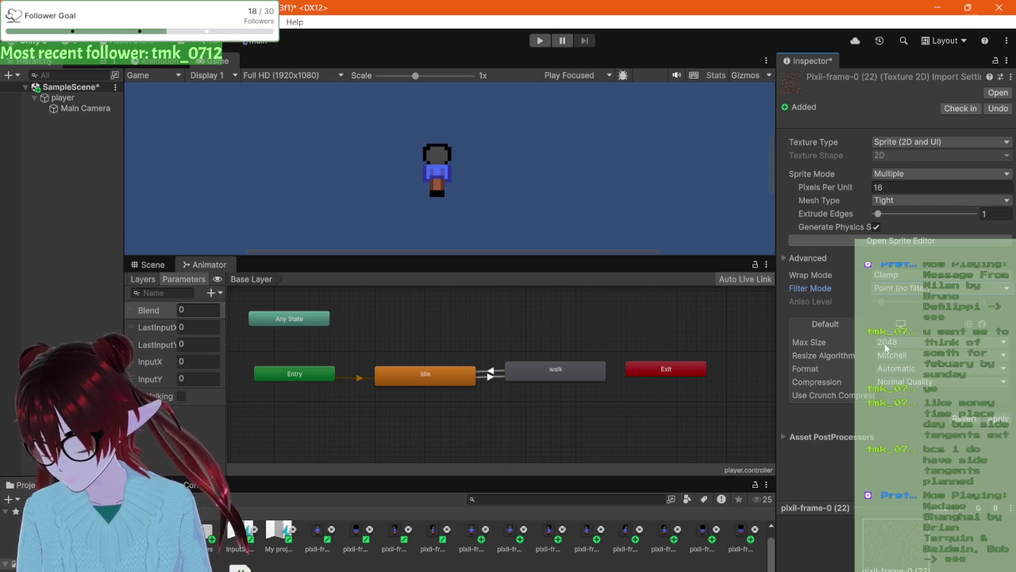
{"action": "left_click", "coordinate": [905, 381]}
{"action": "left_click", "coordinate": [904, 395]}
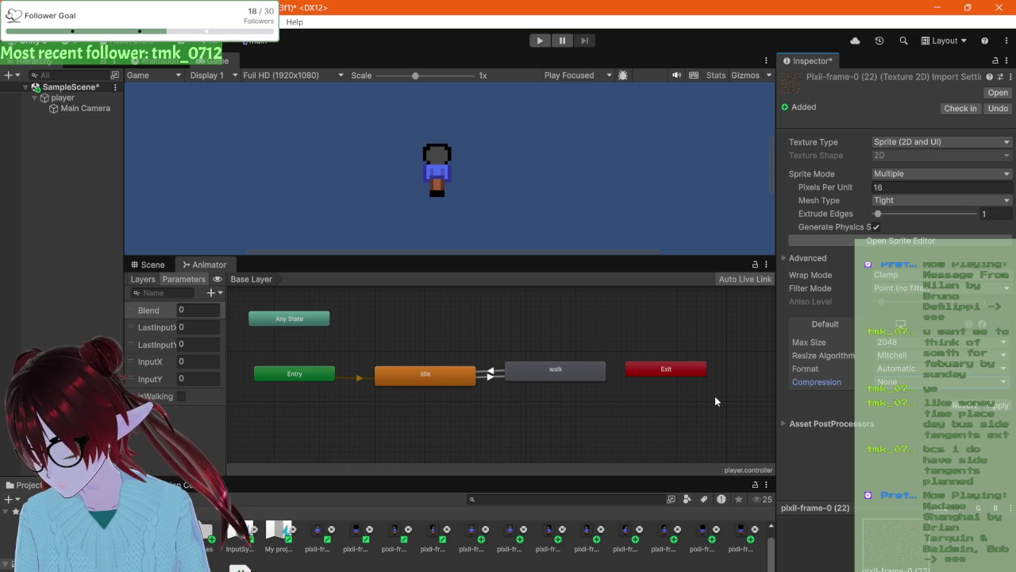
{"action": "left_click", "coordinate": [994, 406]}
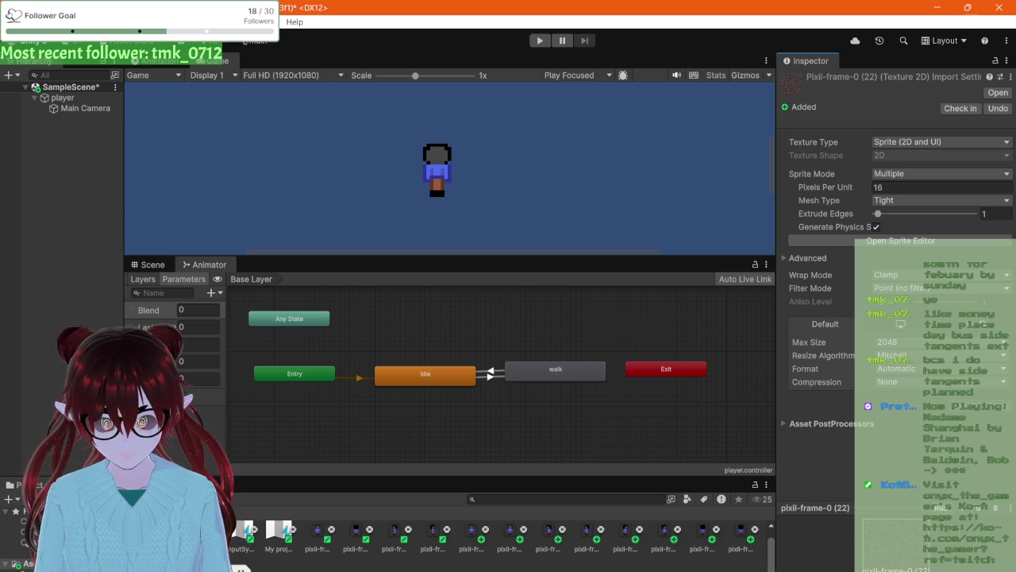
- Open the pixil-frame-0 (22) texture in the Sprite Editor as a single 100-wide sprite
{"action": "right_click", "coordinate": [163, 560]}
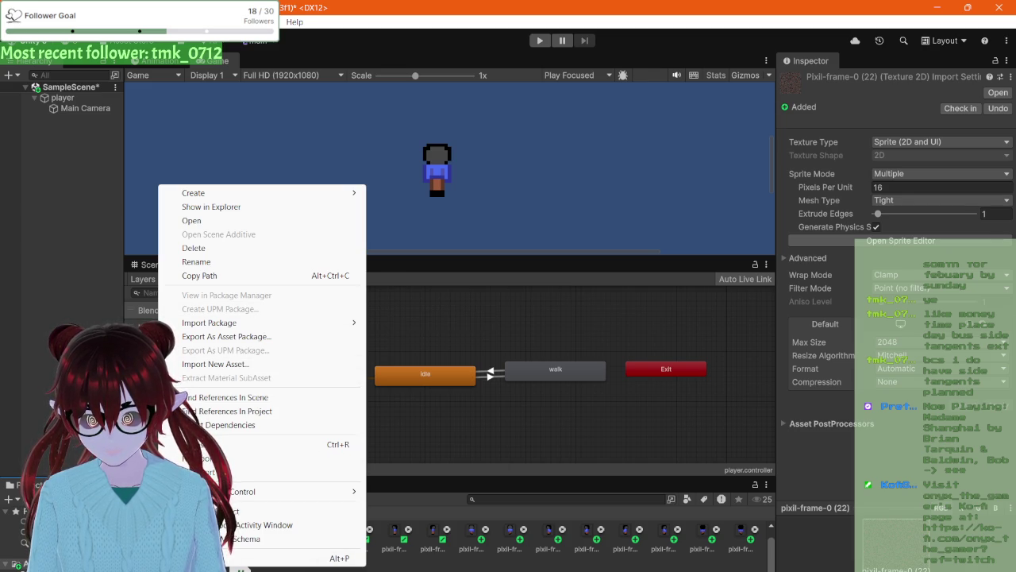
{"action": "left_click", "coordinate": [246, 552]}
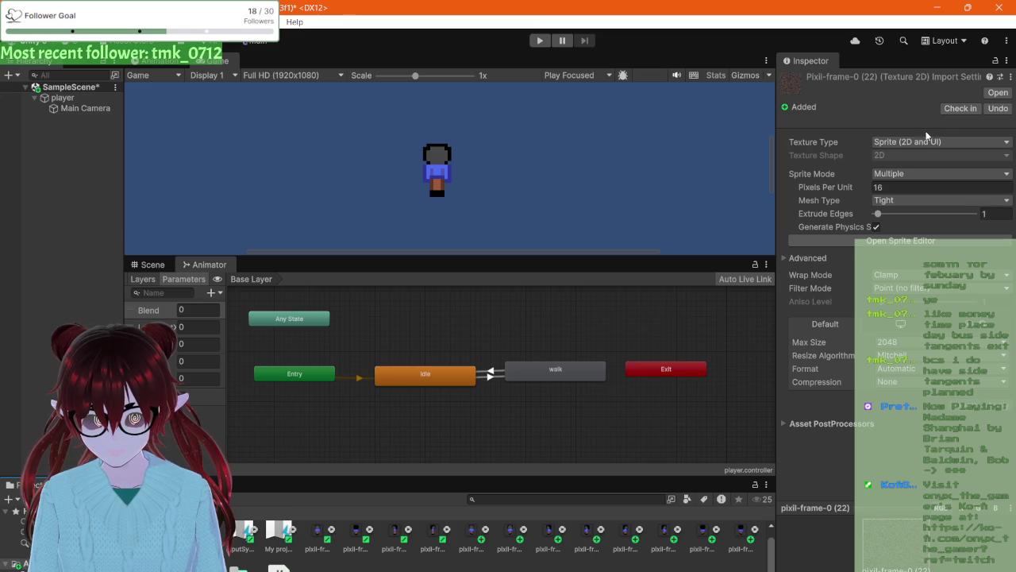
{"action": "left_click", "coordinate": [902, 240]}
{"action": "scroll", "coordinate": [543, 240], "scroll_direction": "up", "scroll_amount": 2}
{"action": "scroll", "coordinate": [528, 230], "scroll_direction": "down", "scroll_amount": 2}
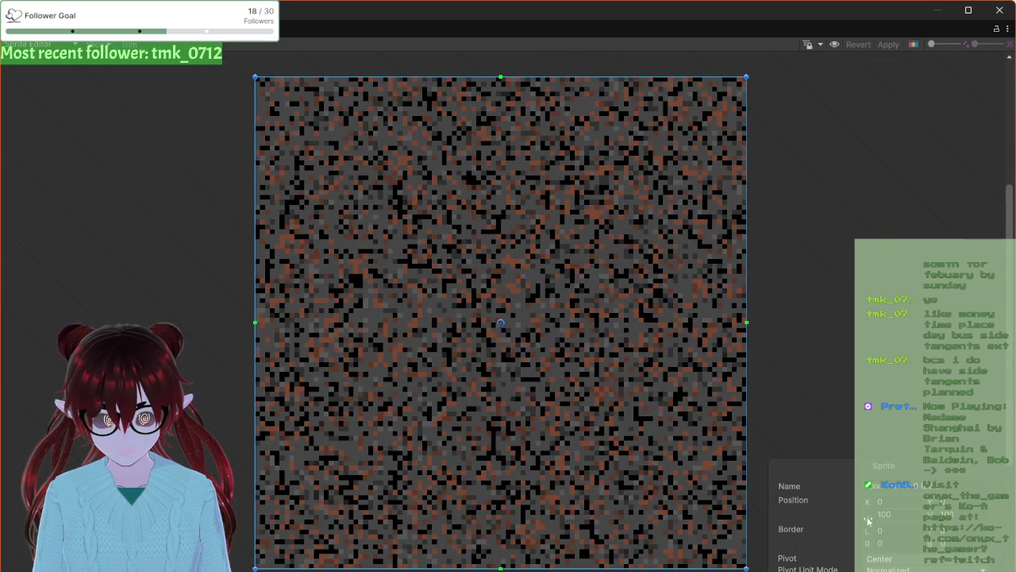
- Open the Slice settings and review the slicing method and type options
{"action": "left_click", "coordinate": [94, 46]}
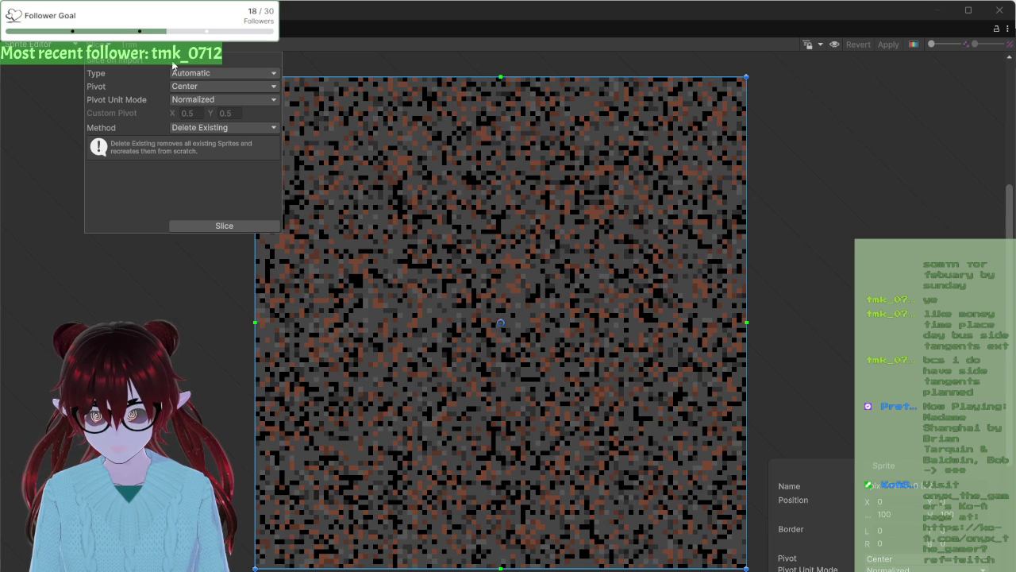
{"action": "left_click", "coordinate": [202, 225]}
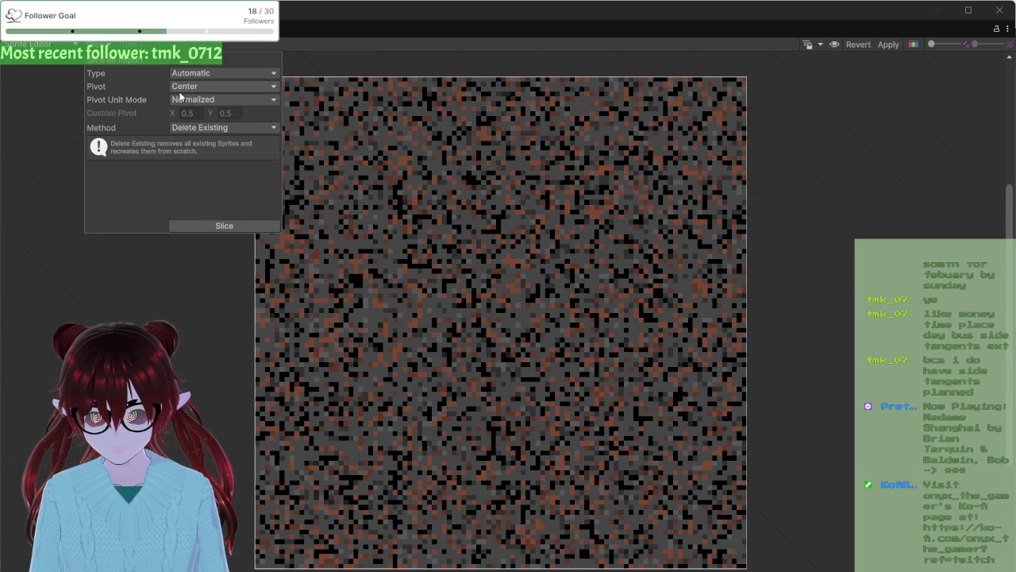
{"action": "left_click", "coordinate": [184, 128]}
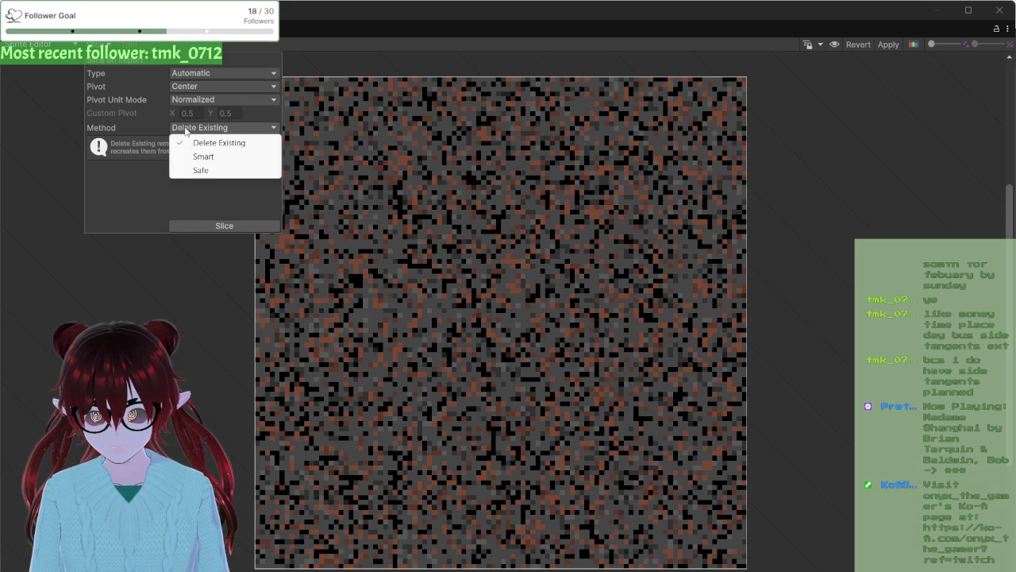
{"action": "left_click", "coordinate": [184, 88]}
{"action": "left_click", "coordinate": [181, 78]}
{"action": "left_click", "coordinate": [129, 87]}
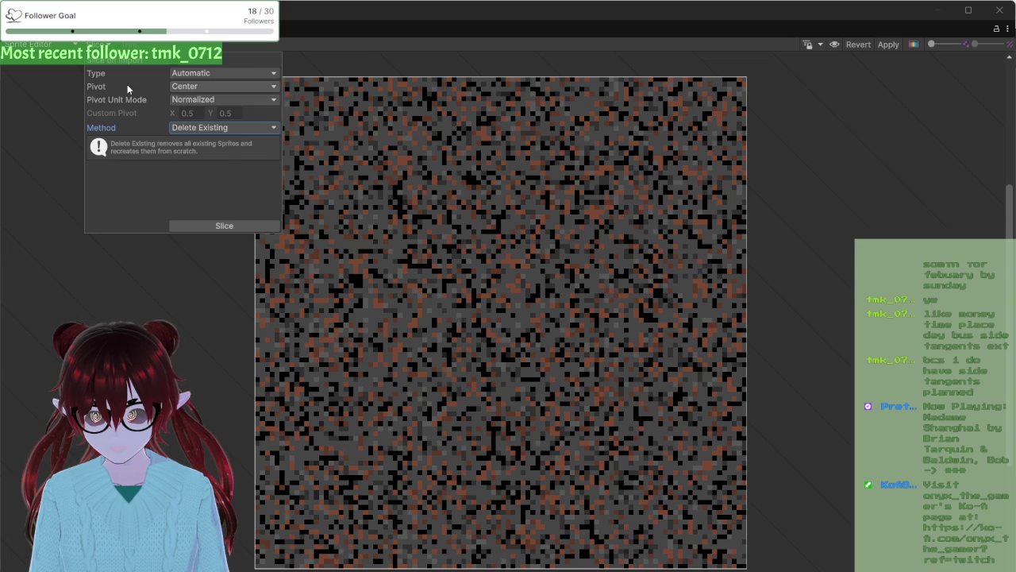
{"action": "left_click", "coordinate": [47, 44]}
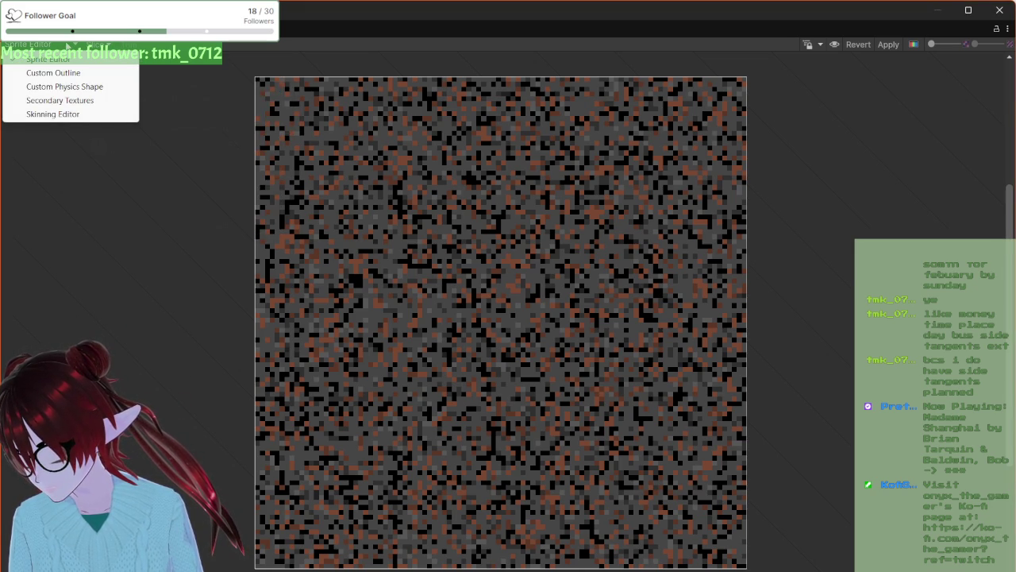
{"action": "left_click", "coordinate": [96, 44]}
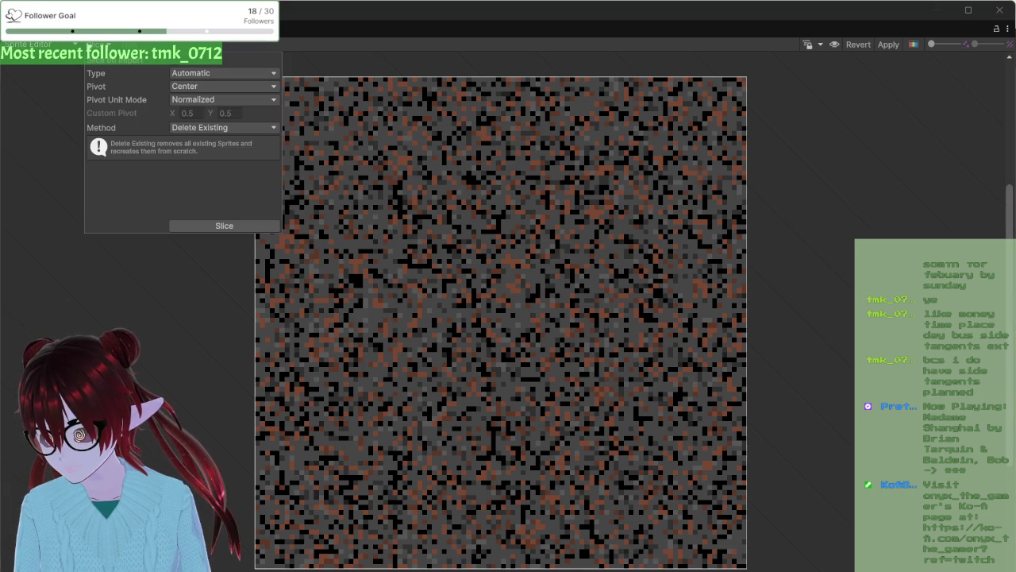
- Set the slice type to Grid By Cell Size with a 16 x 16 pixel size
{"action": "left_click", "coordinate": [200, 73]}
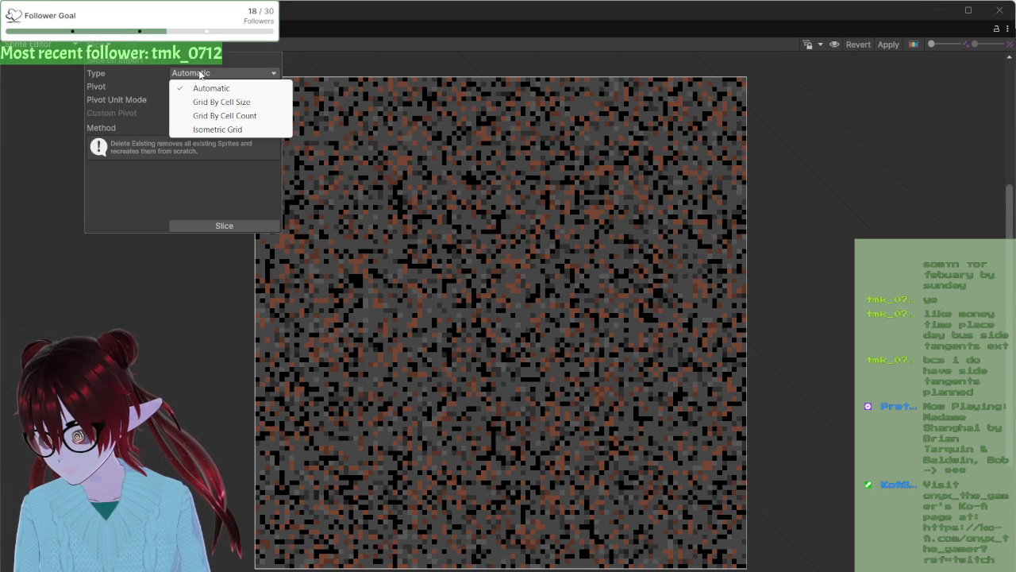
{"action": "left_click", "coordinate": [206, 103]}
{"action": "left_click", "coordinate": [208, 88]}
{"action": "type", "text": "16"}
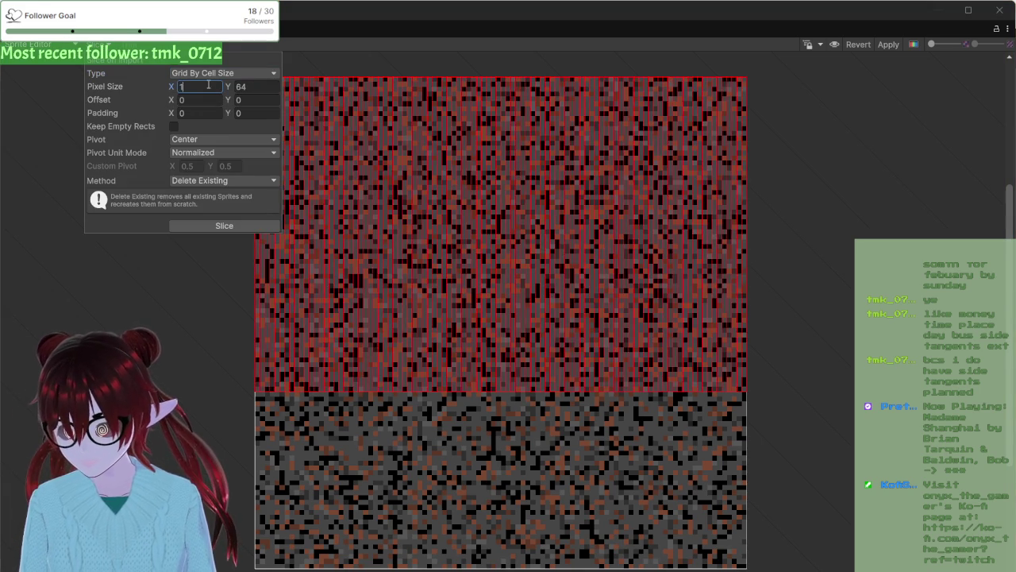
{"action": "key", "text": "Tab"}
{"action": "type", "text": "16"}
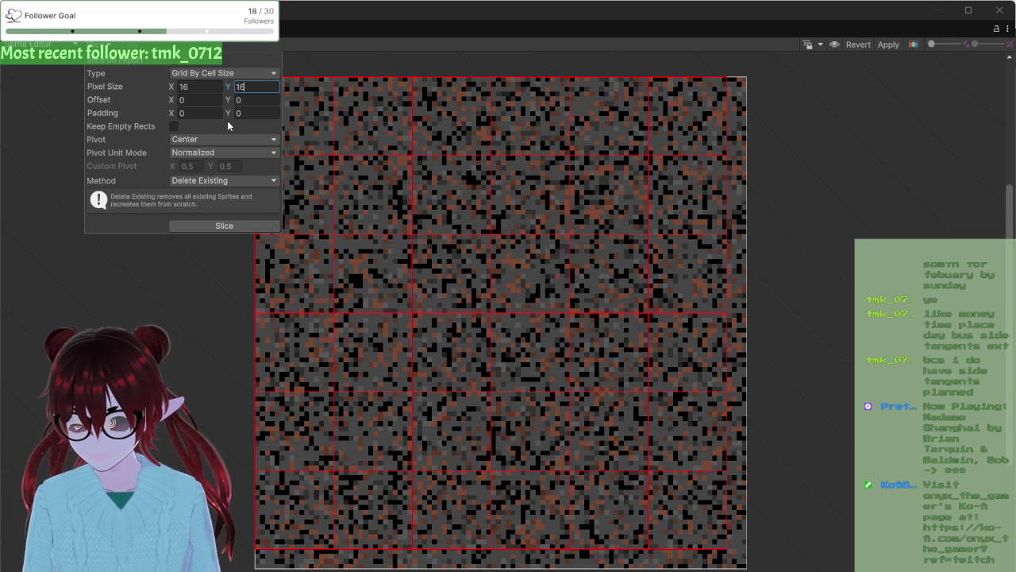
- Keep the Center pivot, apply the slice and commit the sprites
{"action": "left_click", "coordinate": [188, 143]}
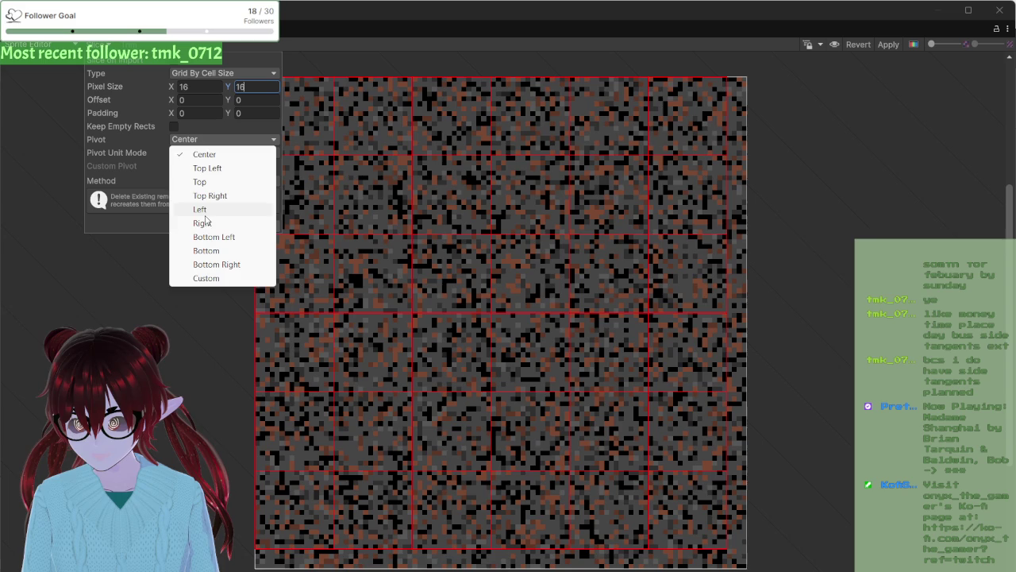
{"action": "left_click", "coordinate": [184, 139]}
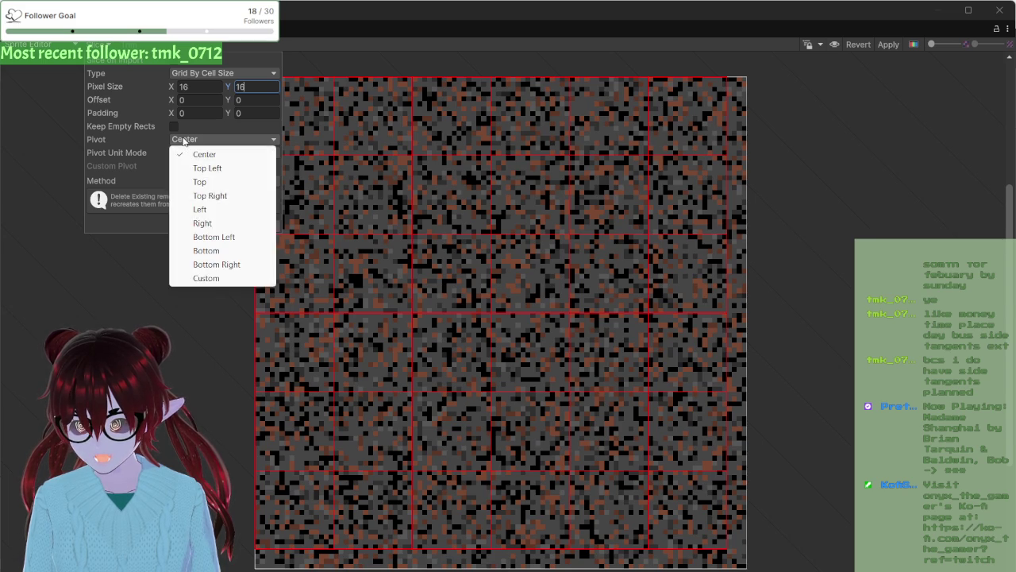
{"action": "left_click", "coordinate": [109, 148]}
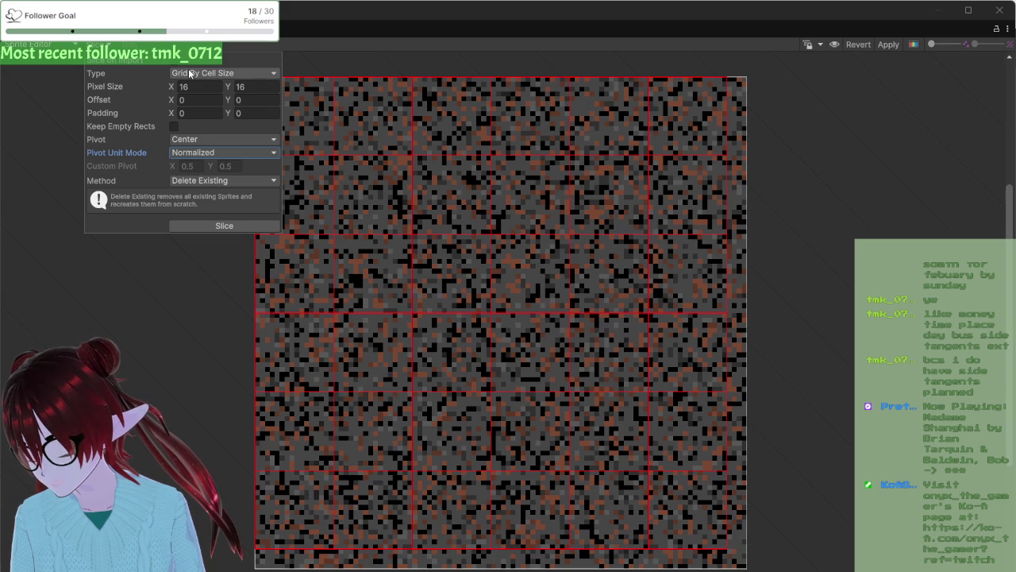
{"action": "left_click", "coordinate": [205, 230]}
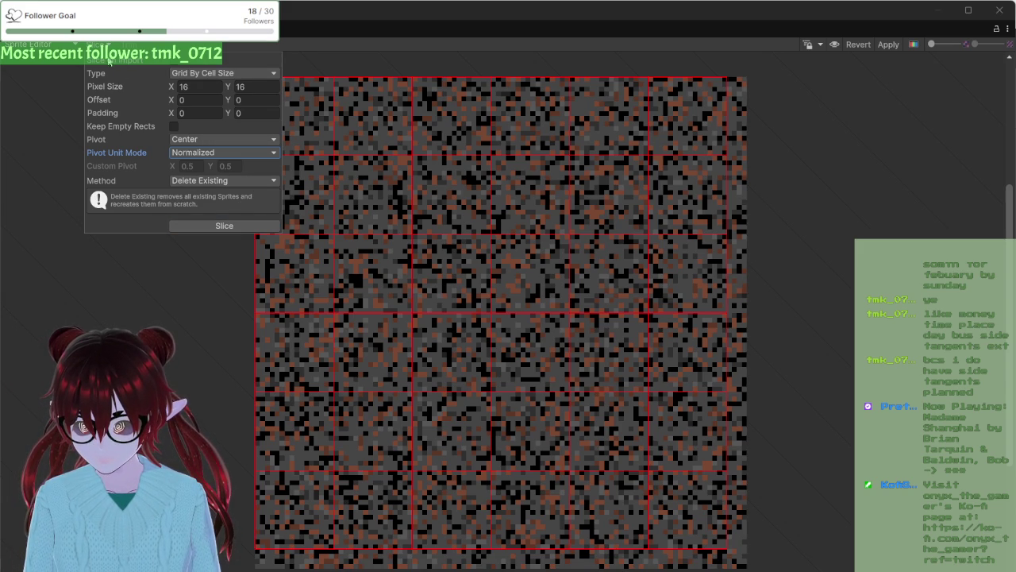
{"action": "left_click", "coordinate": [96, 44]}
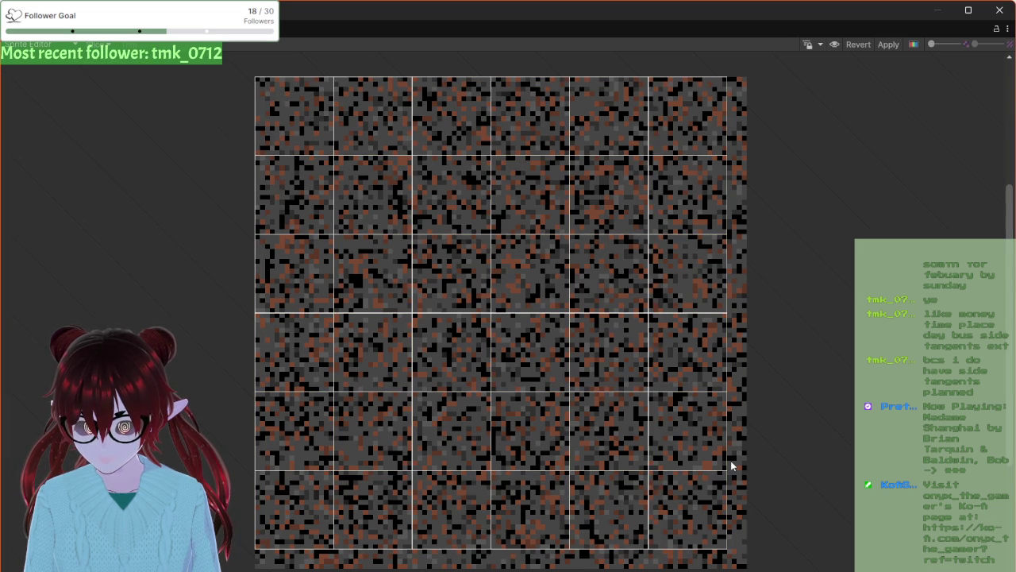
- Undo the 16×16 slicing with Ctrl+Z, then switch back to the Pixilart browser window
{"action": "mouse_move", "coordinate": [729, 435]}
{"action": "left_mouse_down"}
{"action": "mouse_move", "coordinate": [751, 421]}
{"action": "mouse_move", "coordinate": [681, 413]}
{"action": "left_mouse_up"}
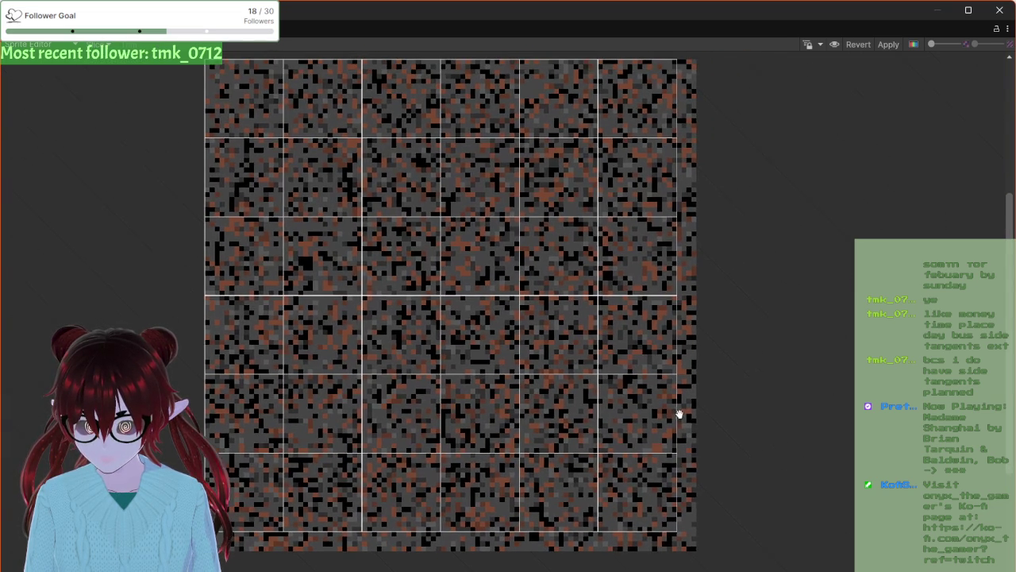
{"action": "left_click", "coordinate": [614, 383]}
{"action": "left_click", "coordinate": [688, 394]}
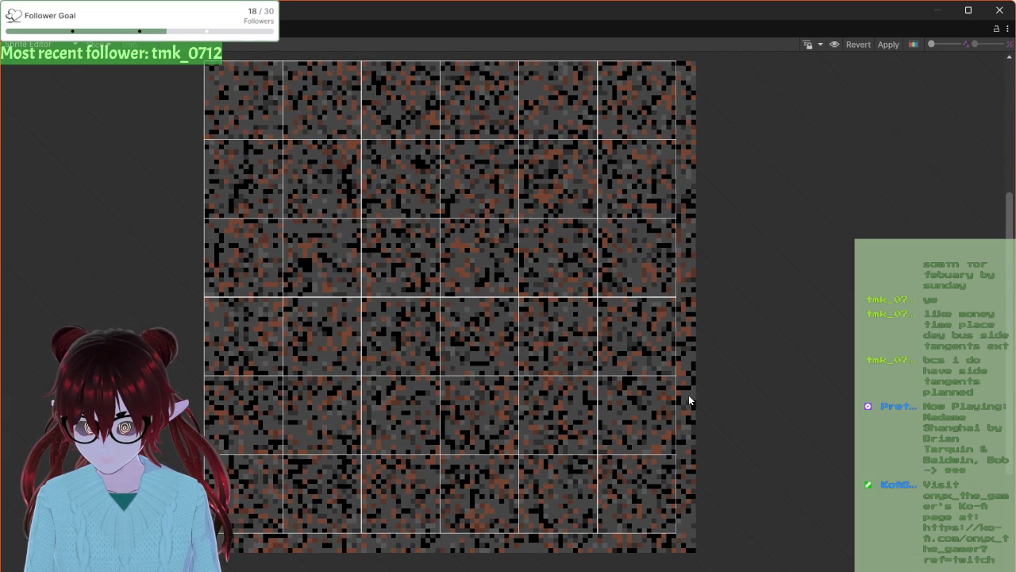
{"action": "left_click", "coordinate": [448, 188]}
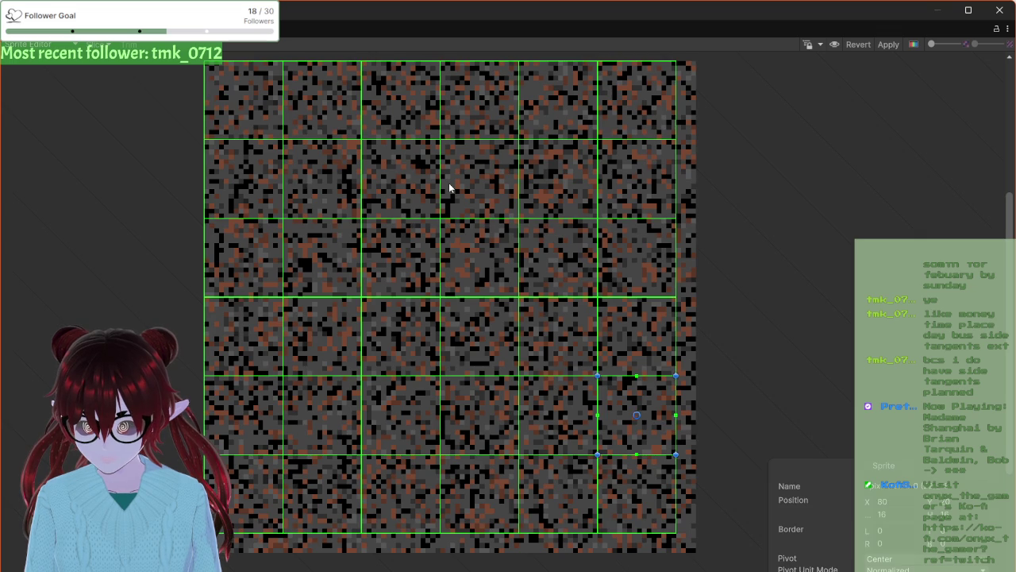
{"action": "key", "text": "ctrl+z"}
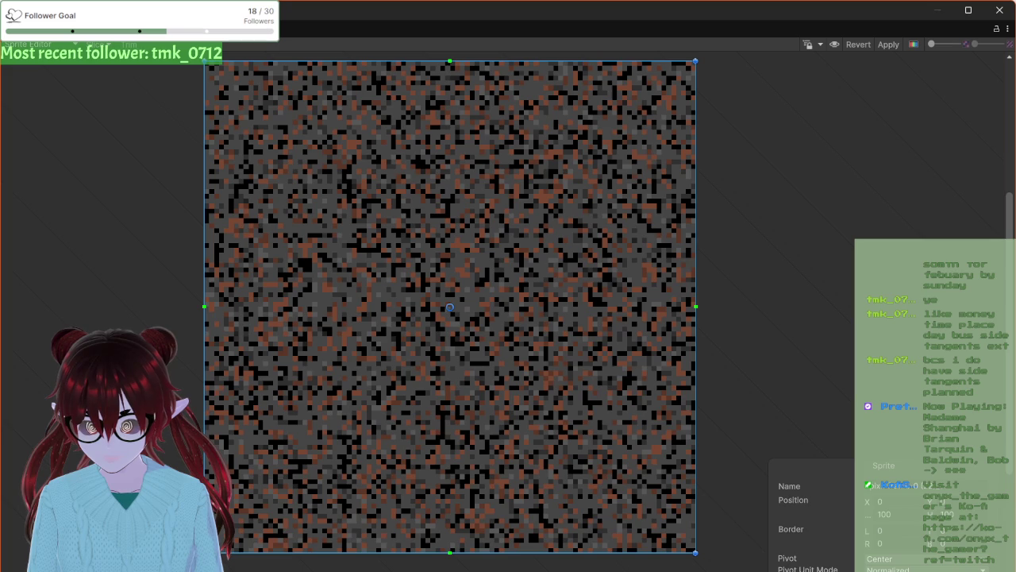
{"action": "left_click", "coordinate": [337, 548]}
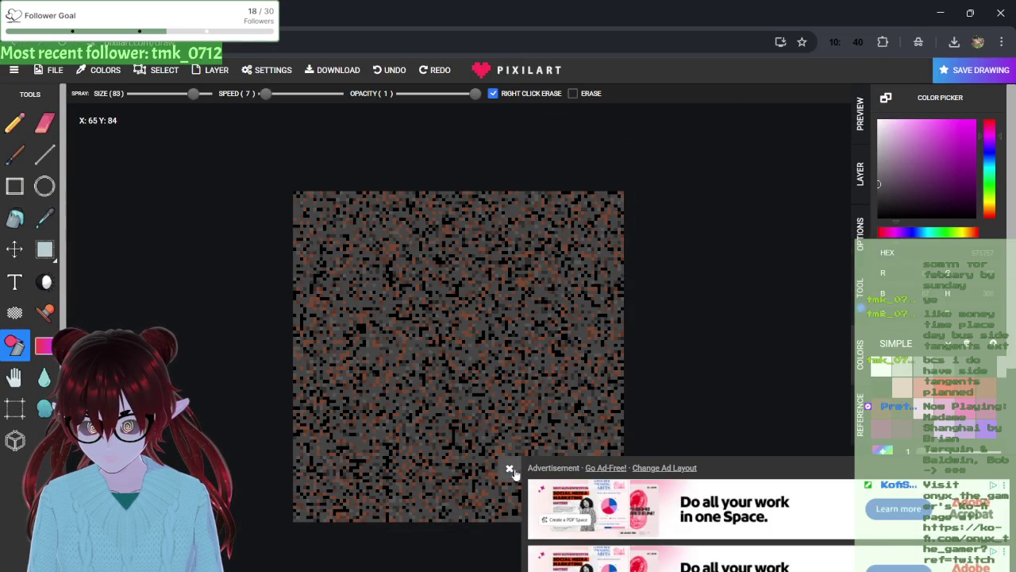
- Close the advertisement banner and undo the last spray of noise
{"action": "left_click", "coordinate": [509, 468]}
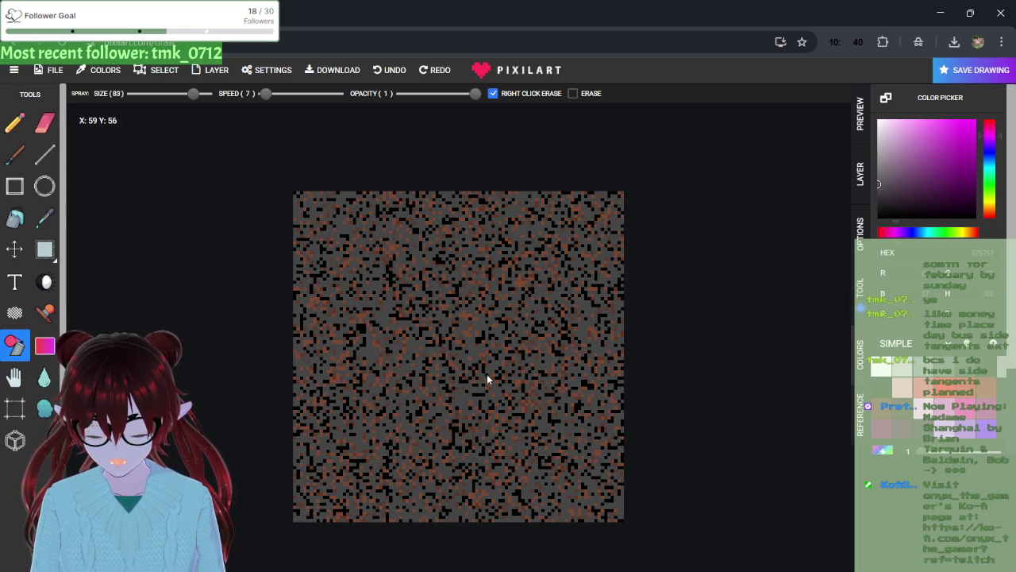
{"action": "key", "text": "ctrl+z"}
{"action": "key", "text": "ctrl+z"}
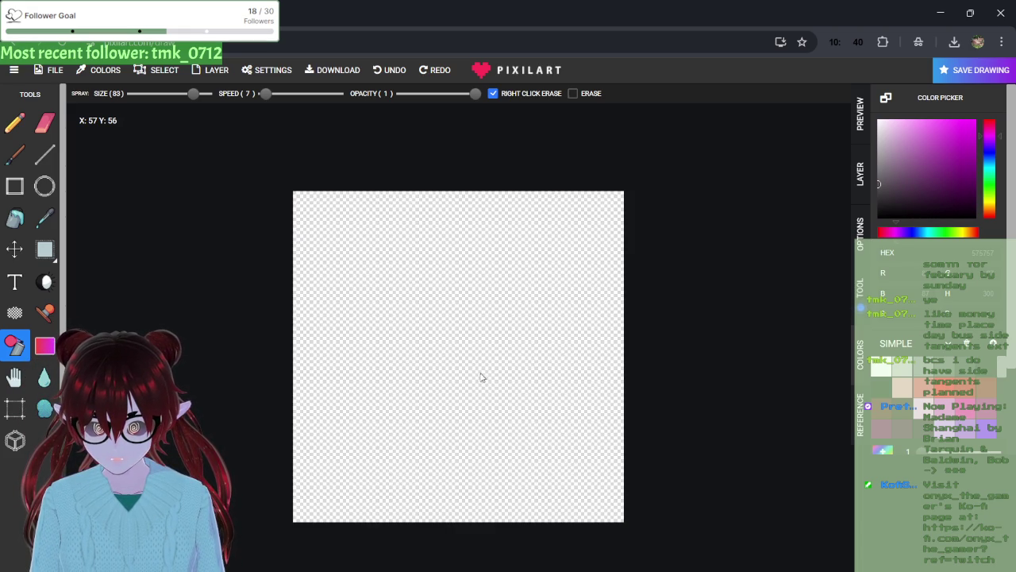
- Create a new 640×640 canvas, test a spray stroke and undo it
{"action": "left_click", "coordinate": [56, 71]}
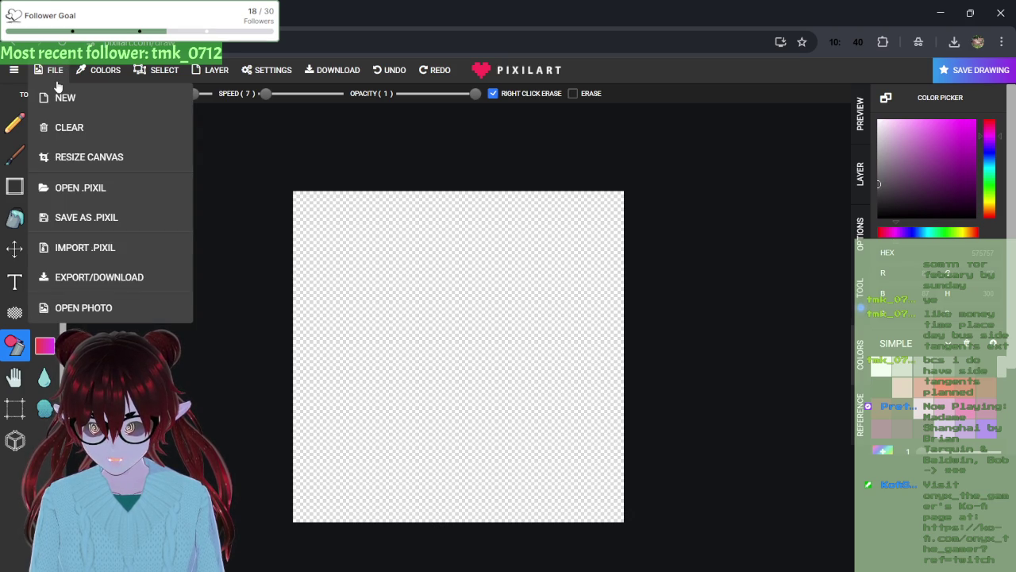
{"action": "left_click", "coordinate": [53, 81]}
{"action": "left_click", "coordinate": [53, 78]}
{"action": "left_click", "coordinate": [54, 97]}
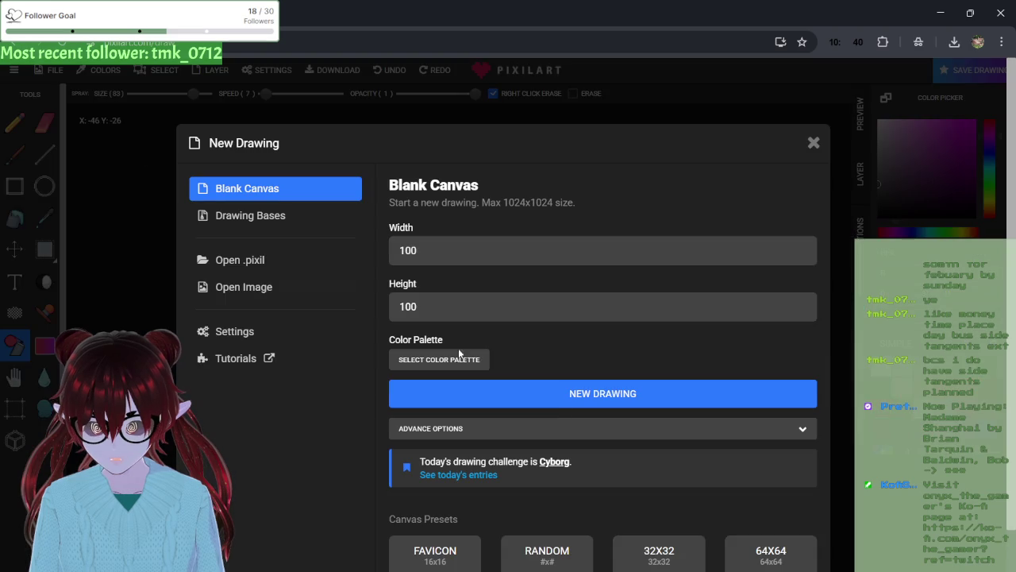
{"action": "left_click", "coordinate": [435, 250]}
{"action": "key", "text": "ctrl+a"}
{"action": "type", "text": "640"}
{"action": "left_click", "coordinate": [421, 305]}
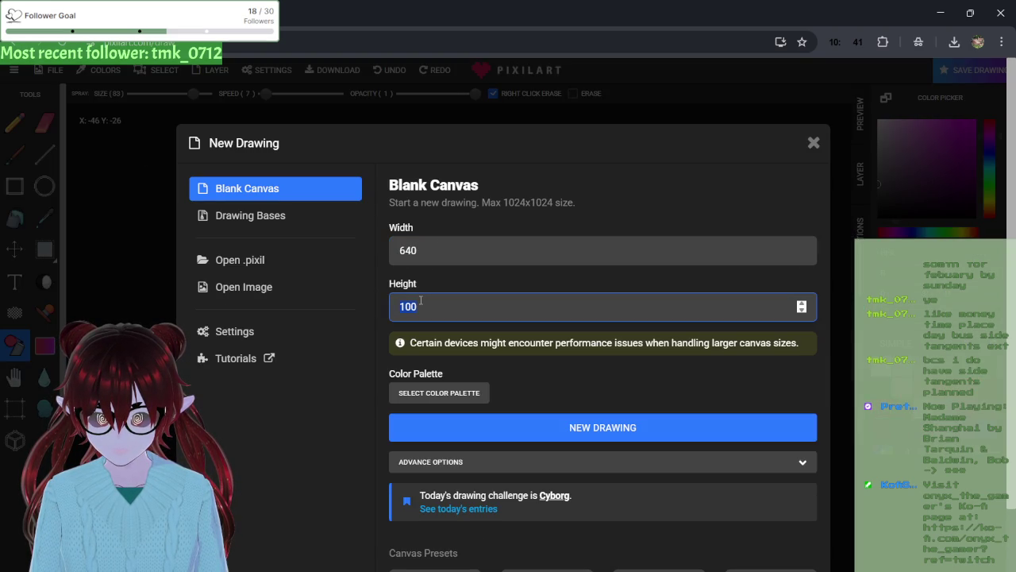
{"action": "type", "text": "640"}
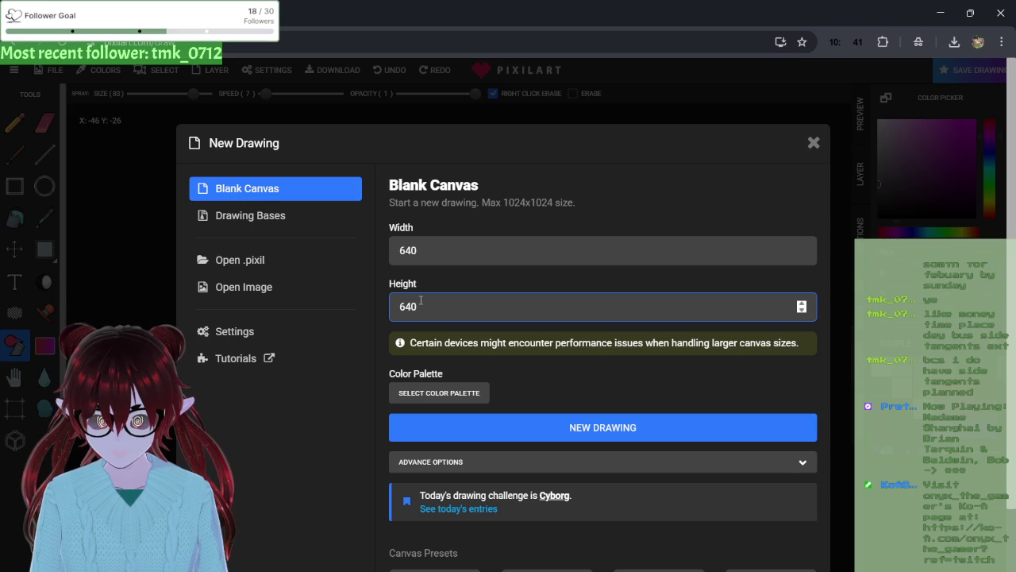
{"action": "left_click", "coordinate": [500, 428]}
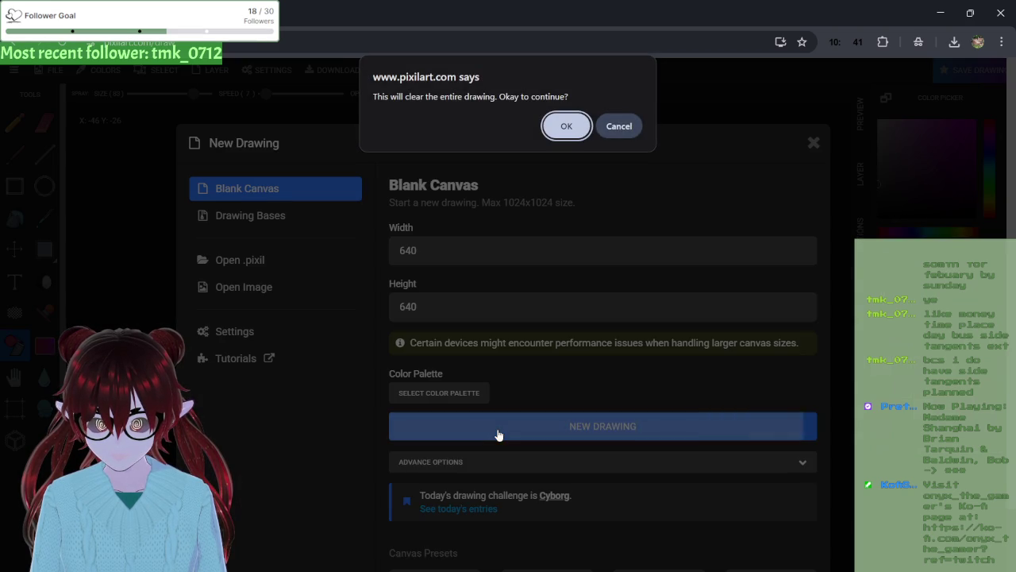
{"action": "left_click", "coordinate": [566, 126]}
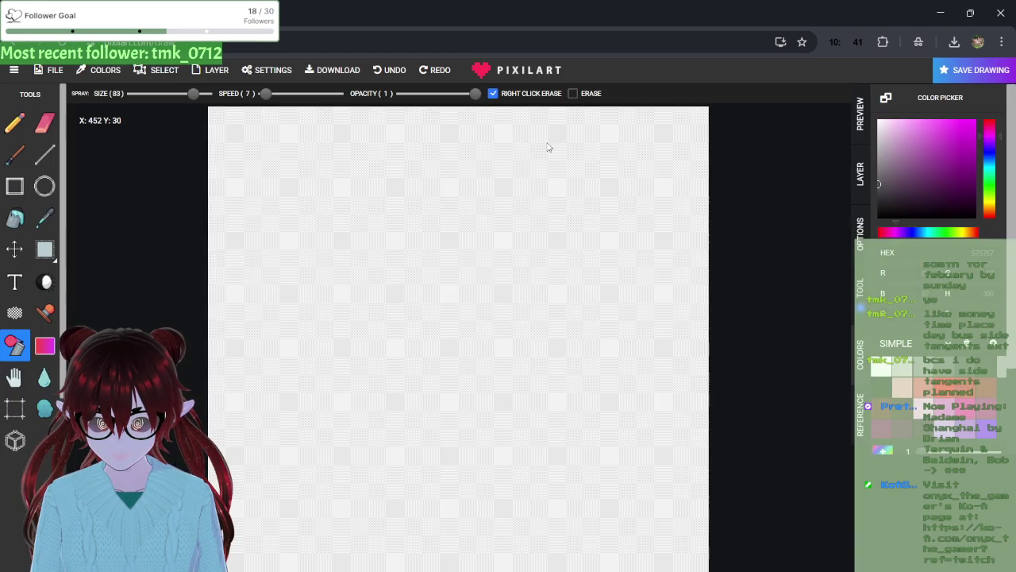
{"action": "mouse_move", "coordinate": [456, 340]}
{"action": "left_mouse_down"}
{"action": "mouse_move", "coordinate": [440, 350]}
{"action": "mouse_move", "coordinate": [481, 260]}
{"action": "mouse_move", "coordinate": [361, 294]}
{"action": "mouse_move", "coordinate": [510, 320]}
{"action": "left_mouse_up"}
{"action": "key", "text": "ctrl+z"}
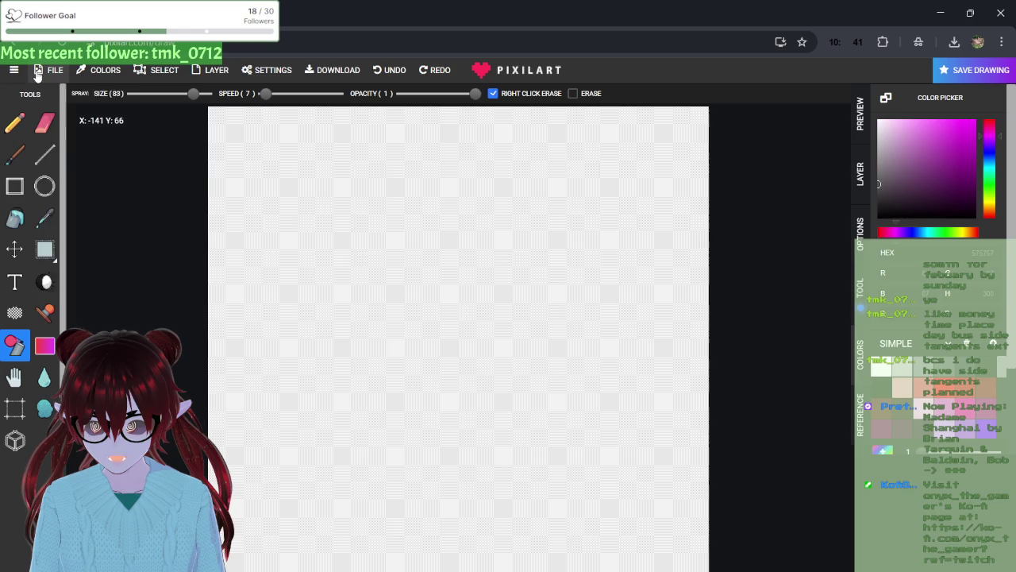
- Replace the canvas with a new 320×320 drawing, confirming the clear prompt
{"action": "left_click", "coordinate": [48, 71]}
{"action": "left_click", "coordinate": [59, 99]}
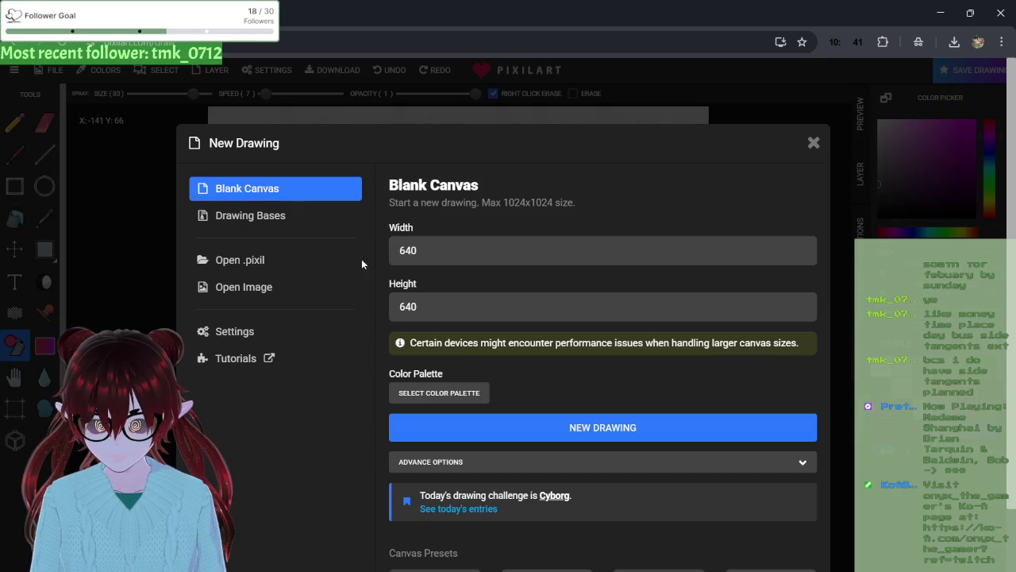
{"action": "left_click", "coordinate": [412, 250]}
{"action": "type", "text": "320"}
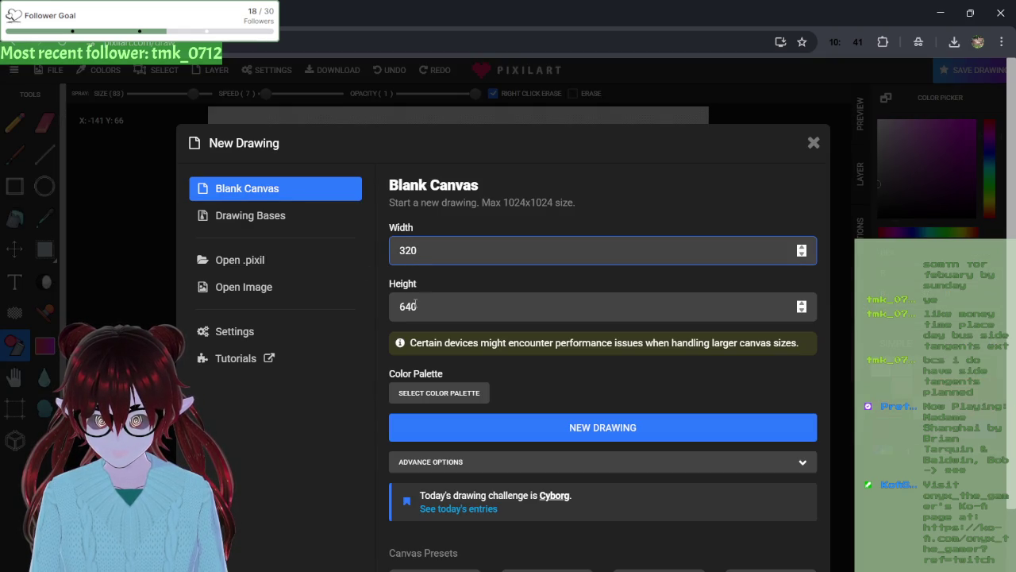
{"action": "left_click", "coordinate": [415, 305]}
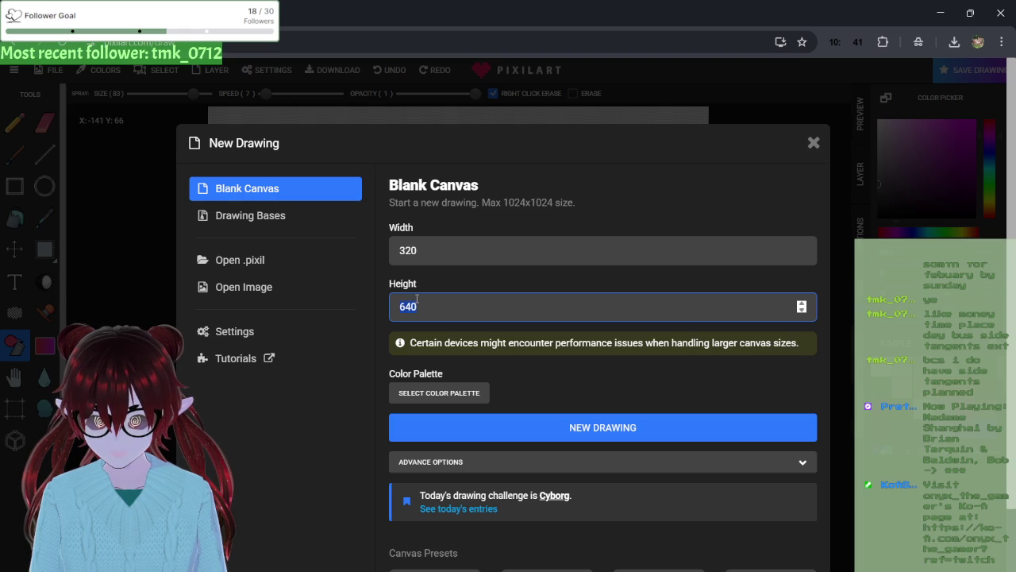
{"action": "type", "text": "320"}
{"action": "left_click", "coordinate": [498, 397]}
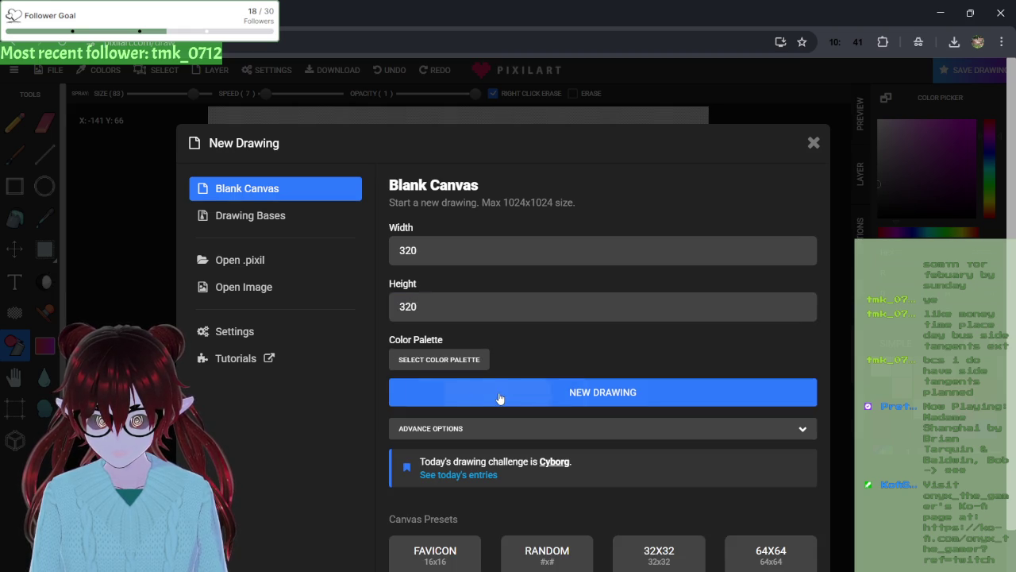
{"action": "left_click", "coordinate": [566, 128]}
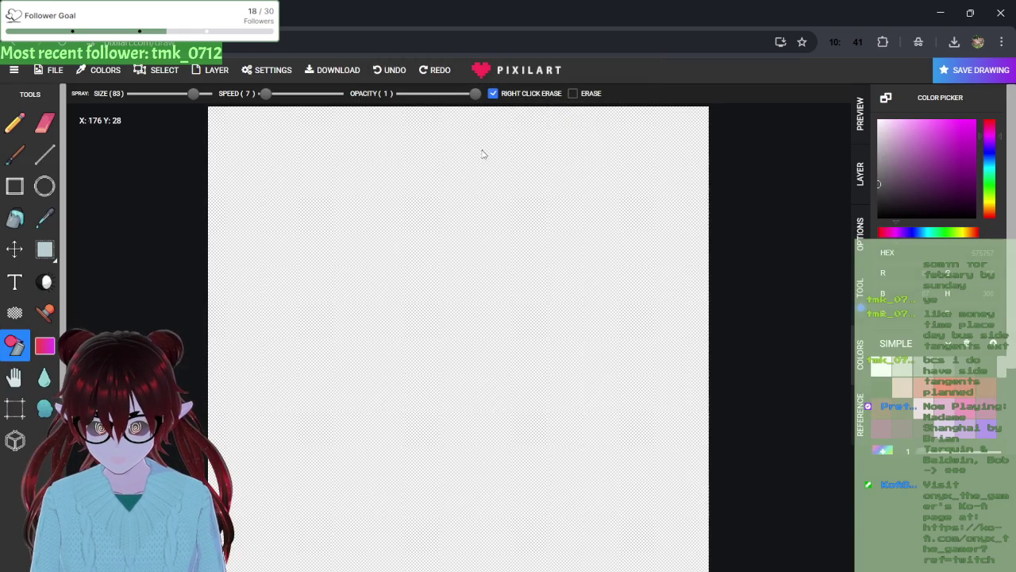
{"action": "mouse_move", "coordinate": [460, 328]}
{"action": "left_mouse_down"}
{"action": "mouse_move", "coordinate": [309, 293]}
{"action": "mouse_move", "coordinate": [591, 545]}
{"action": "mouse_move", "coordinate": [471, 229]}
{"action": "mouse_move", "coordinate": [350, 353]}
{"action": "mouse_move", "coordinate": [444, 478]}
{"action": "mouse_move", "coordinate": [482, 244]}
{"action": "left_mouse_up"}
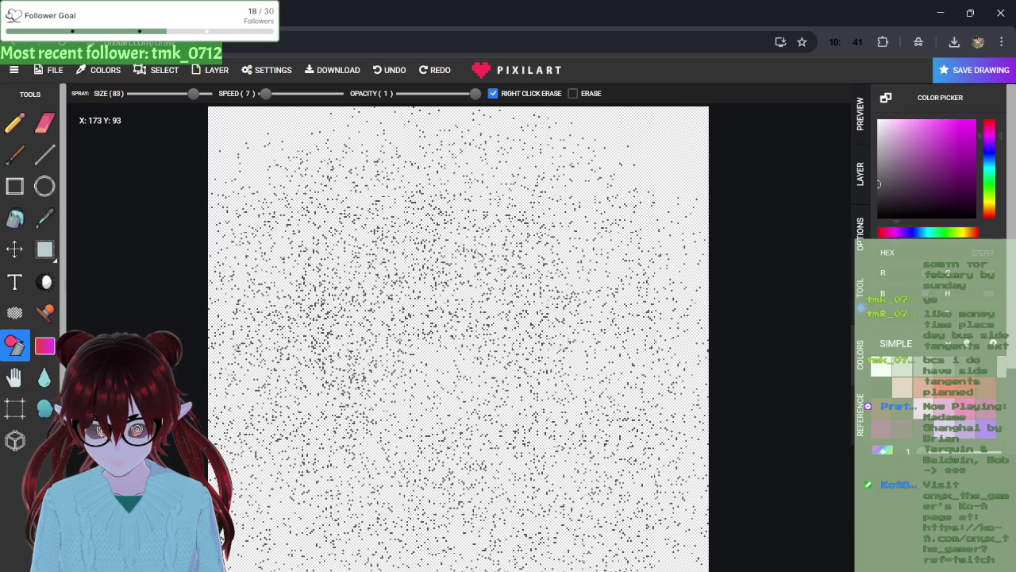
{"action": "key", "text": "ctrl+z"}
{"action": "key", "text": "ctrl+z"}
{"action": "key", "text": "ctrl+z"}
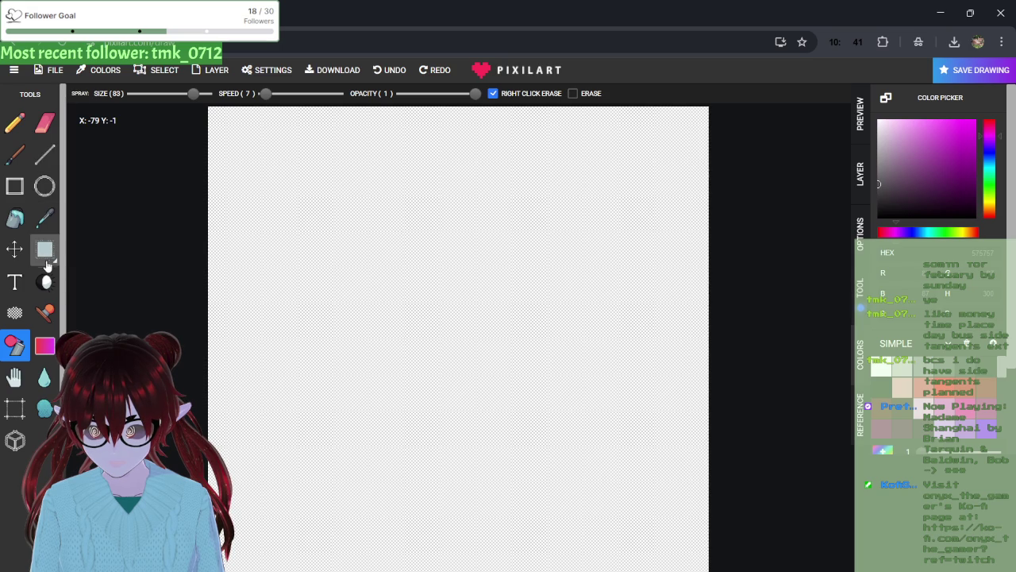
{"action": "left_click", "coordinate": [48, 311]}
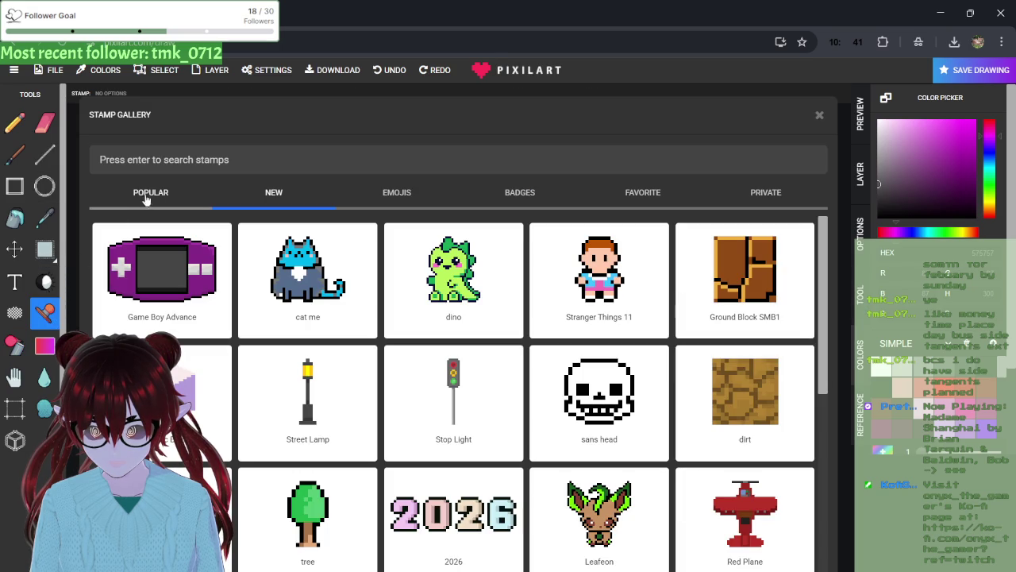
{"action": "scroll", "coordinate": [281, 293], "scroll_direction": "down", "scroll_amount": 5}
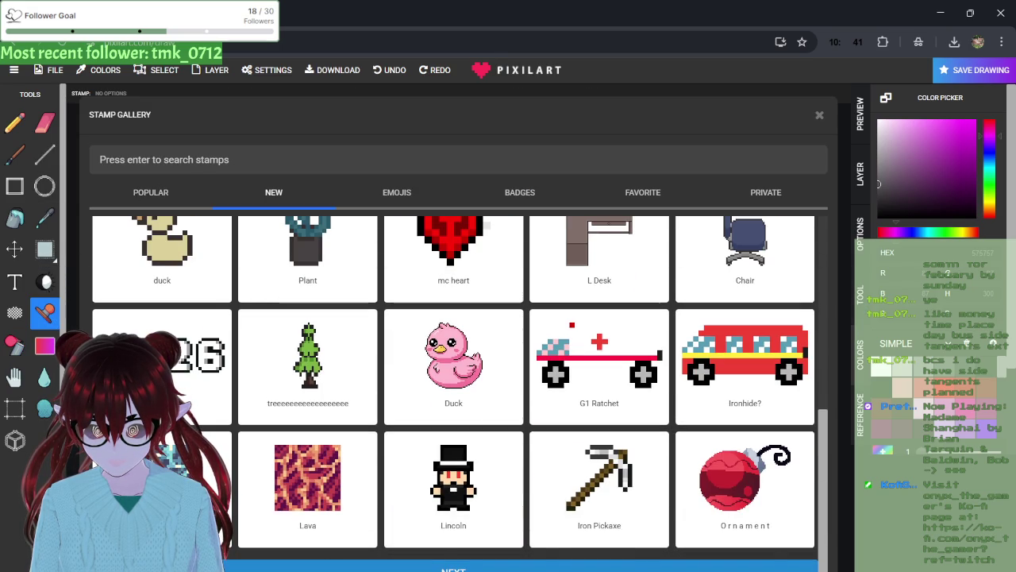
{"action": "left_click", "coordinate": [453, 568]}
{"action": "scroll", "coordinate": [323, 429], "scroll_direction": "up", "scroll_amount": 6}
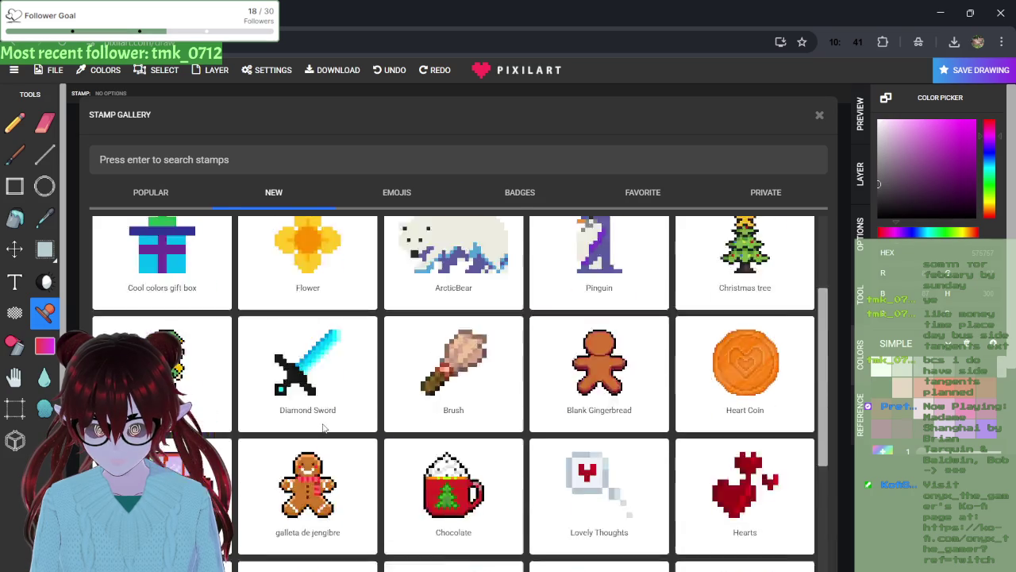
{"action": "left_click", "coordinate": [397, 192]}
{"action": "left_click", "coordinate": [656, 196]}
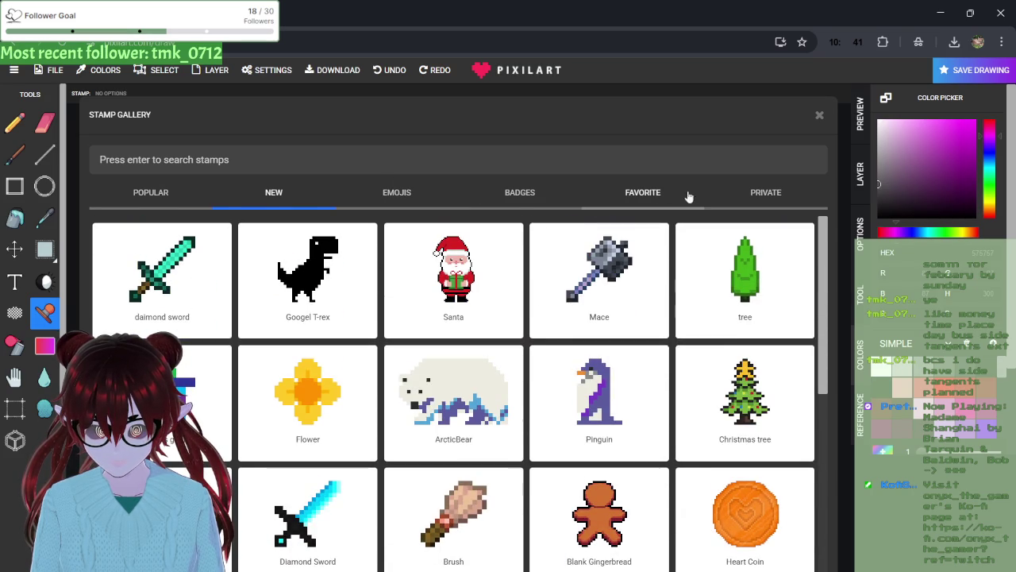
{"action": "left_click", "coordinate": [736, 197]}
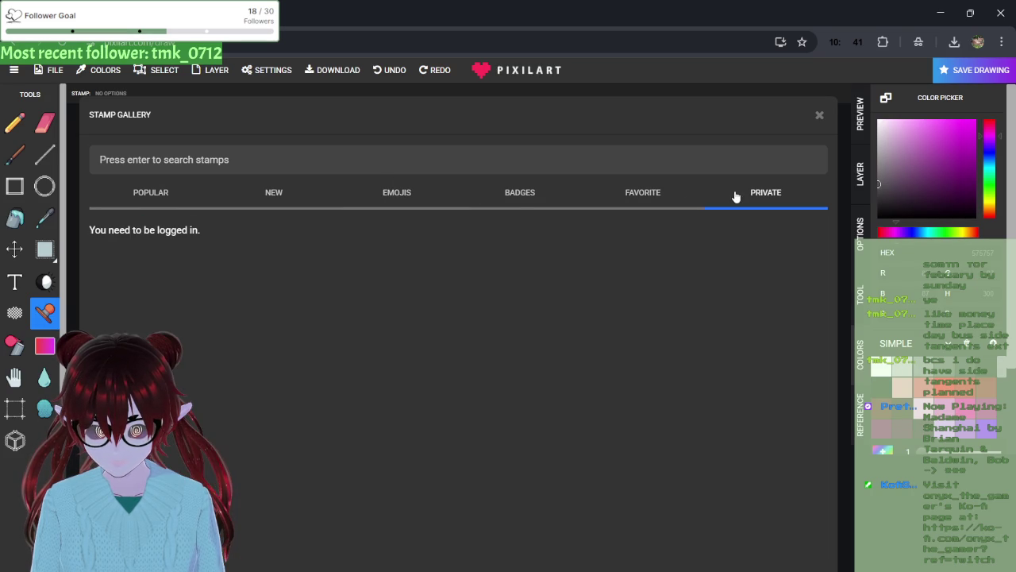
{"action": "left_click", "coordinate": [162, 194]}
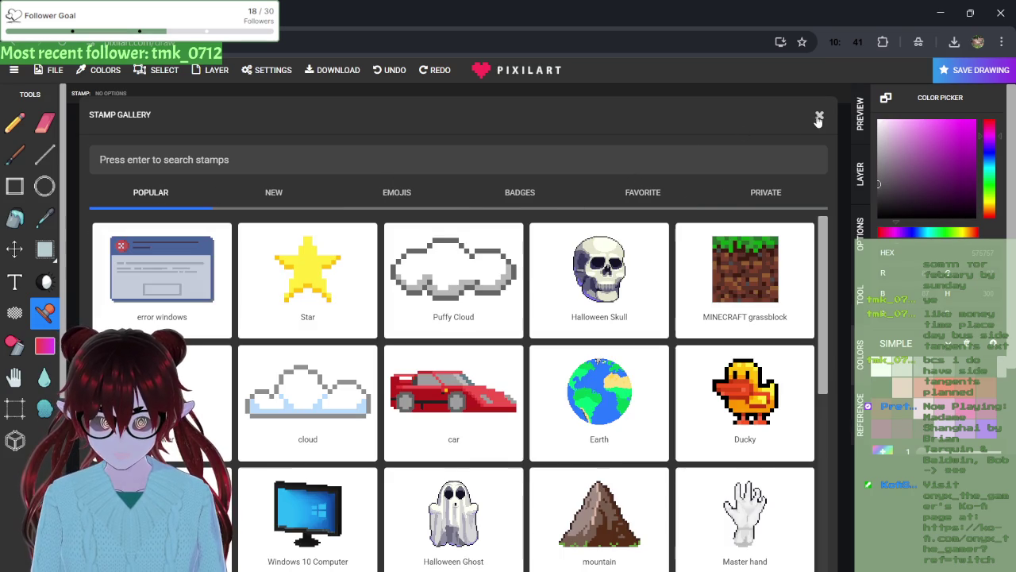
{"action": "left_click", "coordinate": [819, 118]}
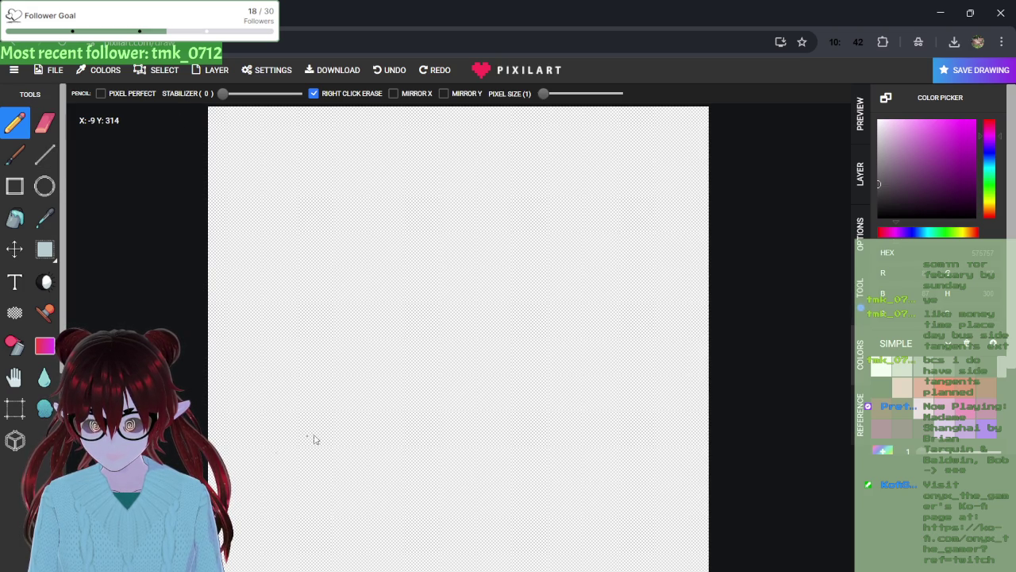
- Try loading the downloaded pixil-frame PNG by drag-and-drop and File > Open Photo, then cancel
{"action": "left_click", "coordinate": [954, 42]}
{"action": "left_click_drag", "start_coordinate": [852, 98], "coordinate": [343, 205]}
{"action": "left_click", "coordinate": [278, 24]}
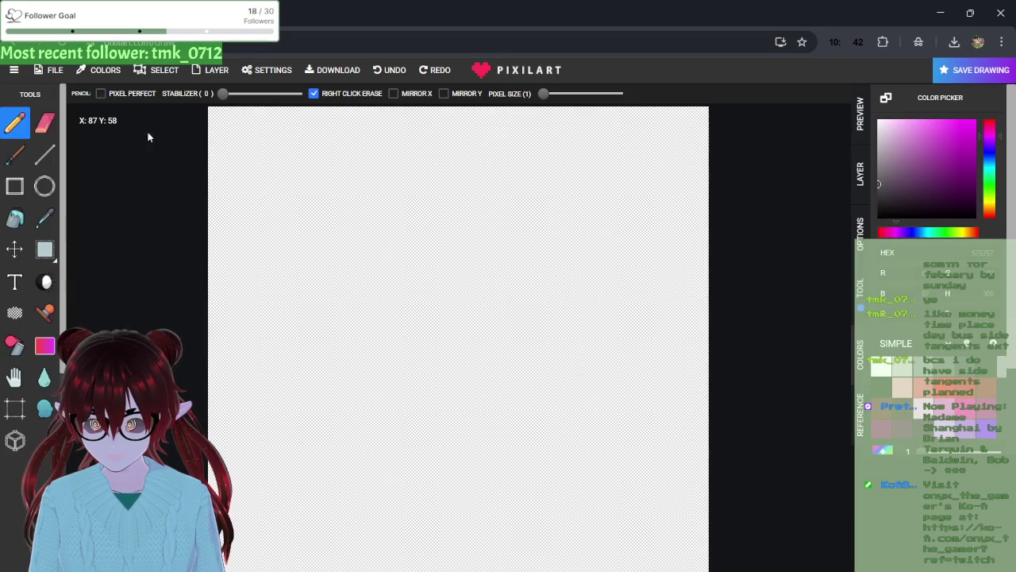
{"action": "left_click", "coordinate": [54, 72]}
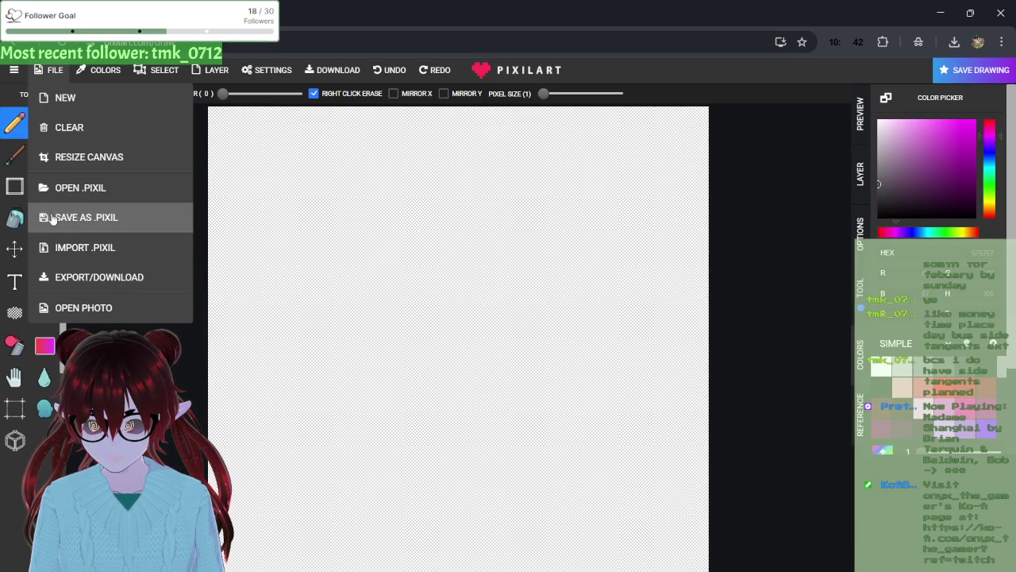
{"action": "left_click", "coordinate": [64, 308]}
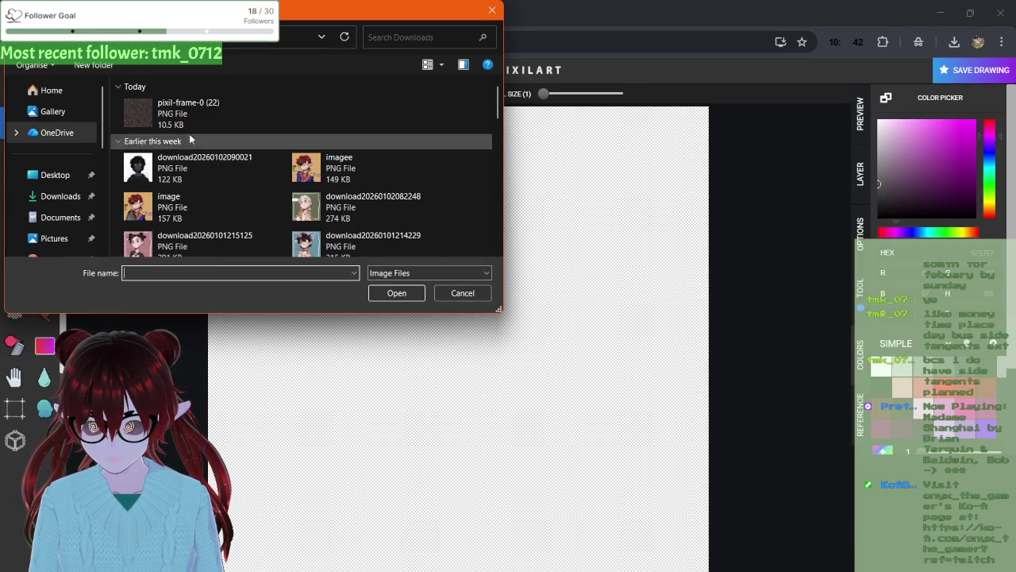
{"action": "double_click", "coordinate": [189, 119]}
{"action": "left_click", "coordinate": [625, 124]}
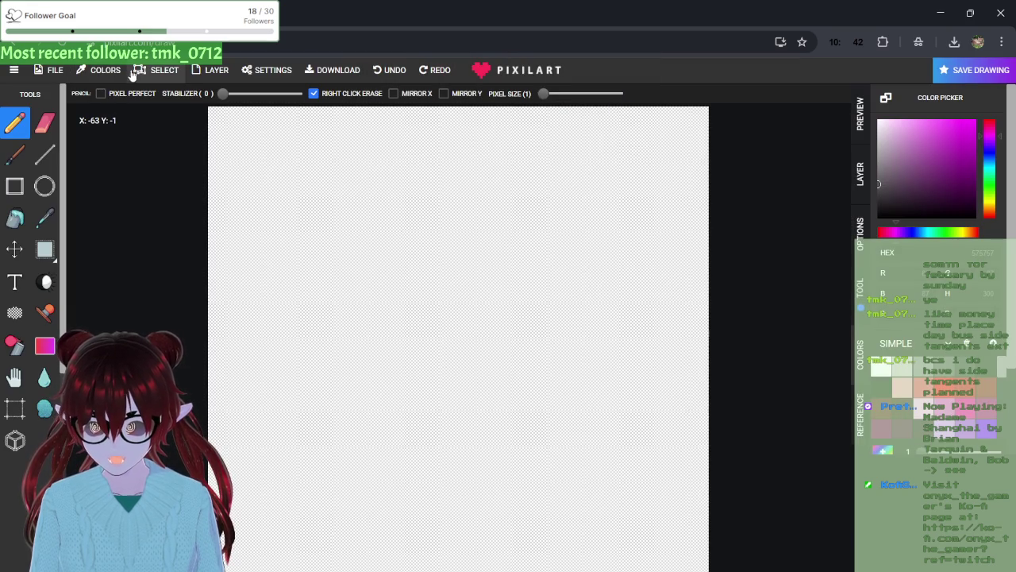
- Dismiss the ad banner and choose the Bucket fill tool
{"action": "mouse_move", "coordinate": [211, 73]}
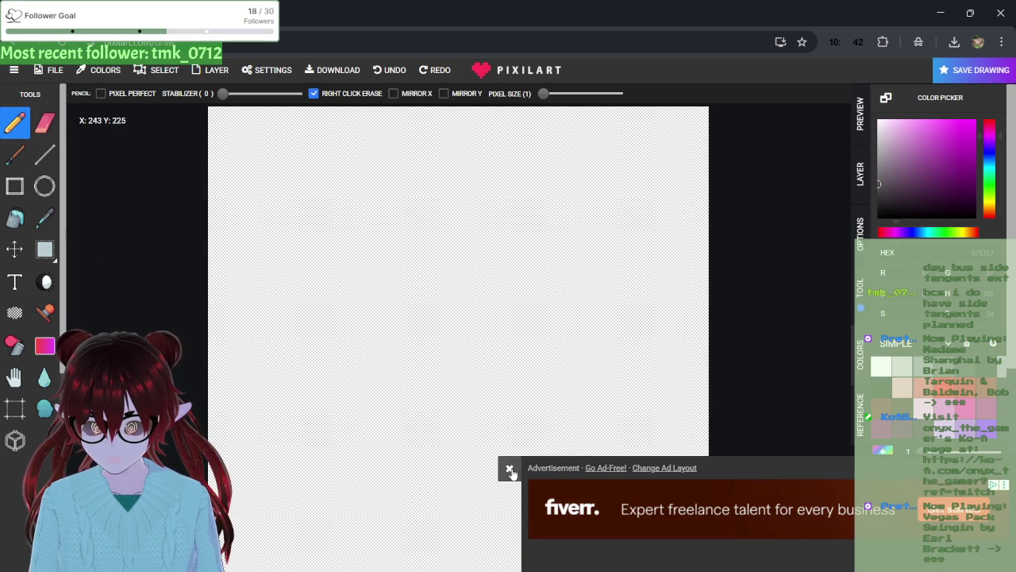
{"action": "left_click", "coordinate": [510, 469]}
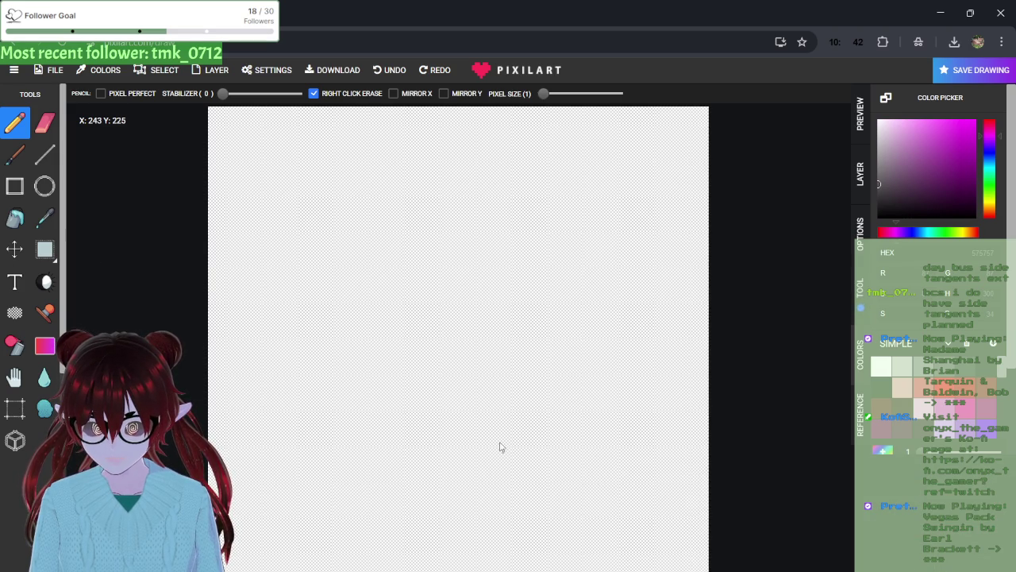
{"action": "left_click", "coordinate": [16, 219]}
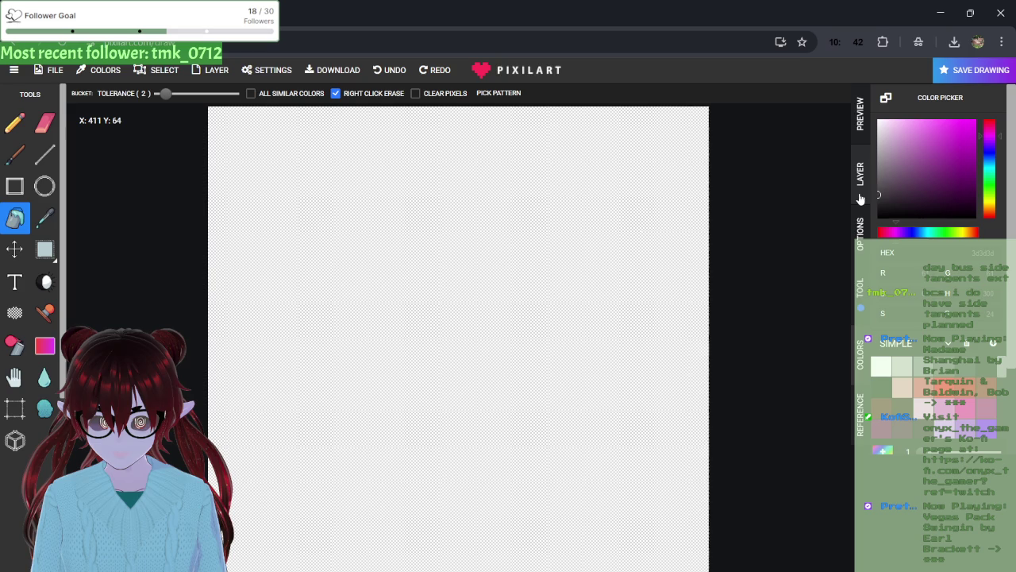
- Fill the canvas dark grey and switch to the Spray tool at maximum size
{"action": "left_click", "coordinate": [585, 270]}
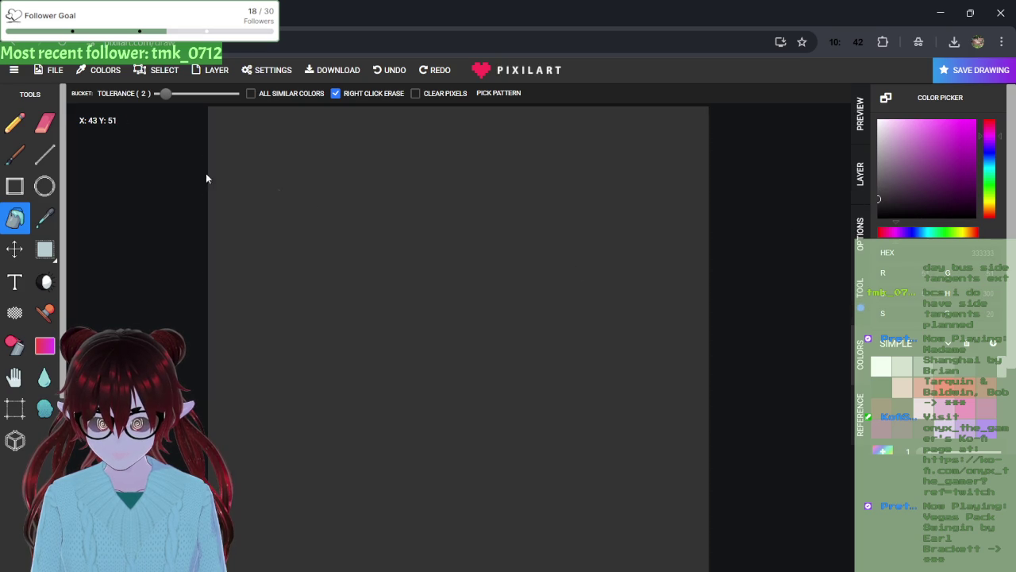
{"action": "left_click", "coordinate": [24, 317]}
{"action": "left_click", "coordinate": [15, 343]}
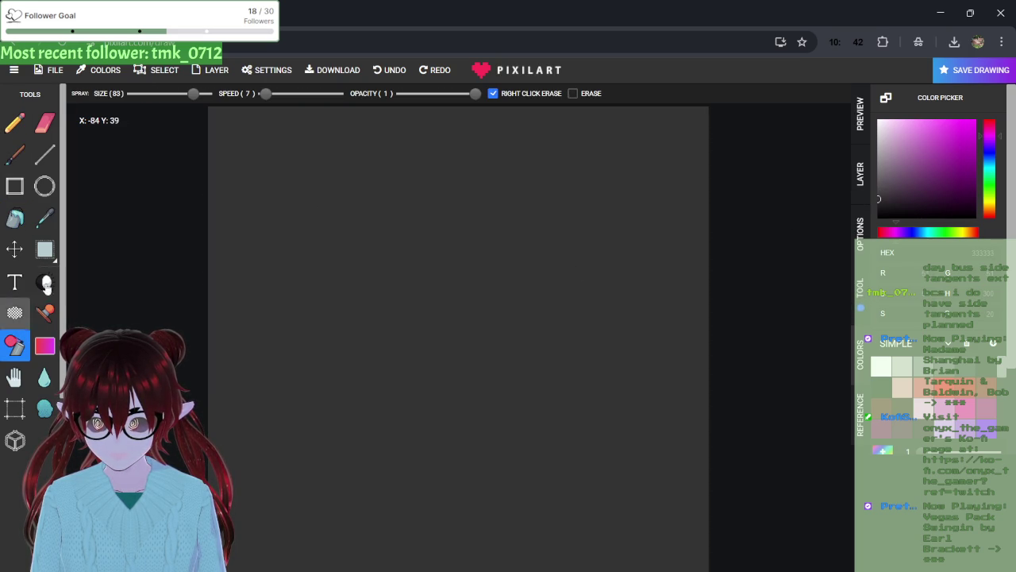
{"action": "left_click_drag", "start_coordinate": [191, 97], "coordinate": [248, 103]}
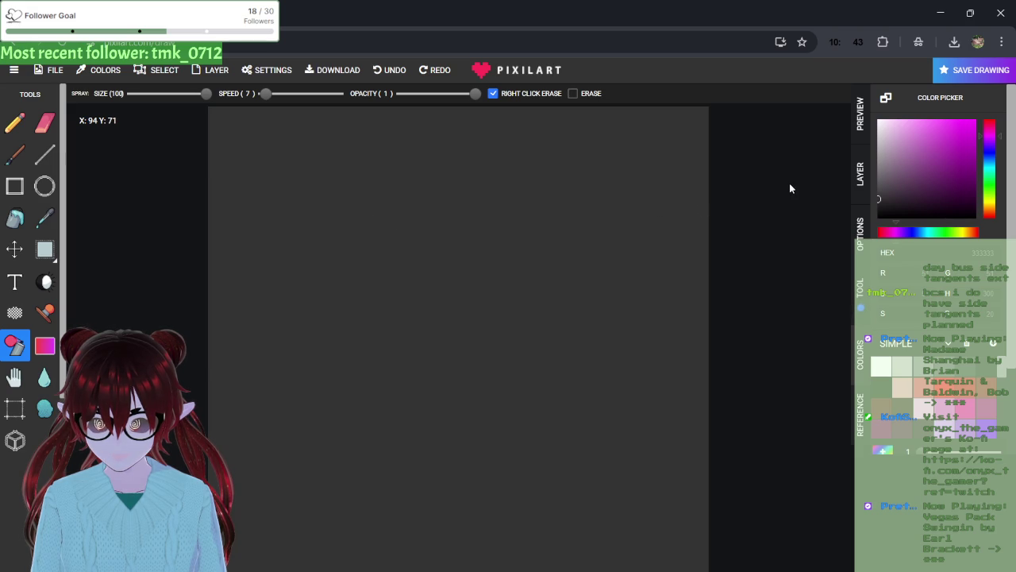
- Spray lighter grey speckles over the upper right, then pick a red-orange hue
{"action": "left_click_drag", "start_coordinate": [882, 201], "coordinate": [877, 189]}
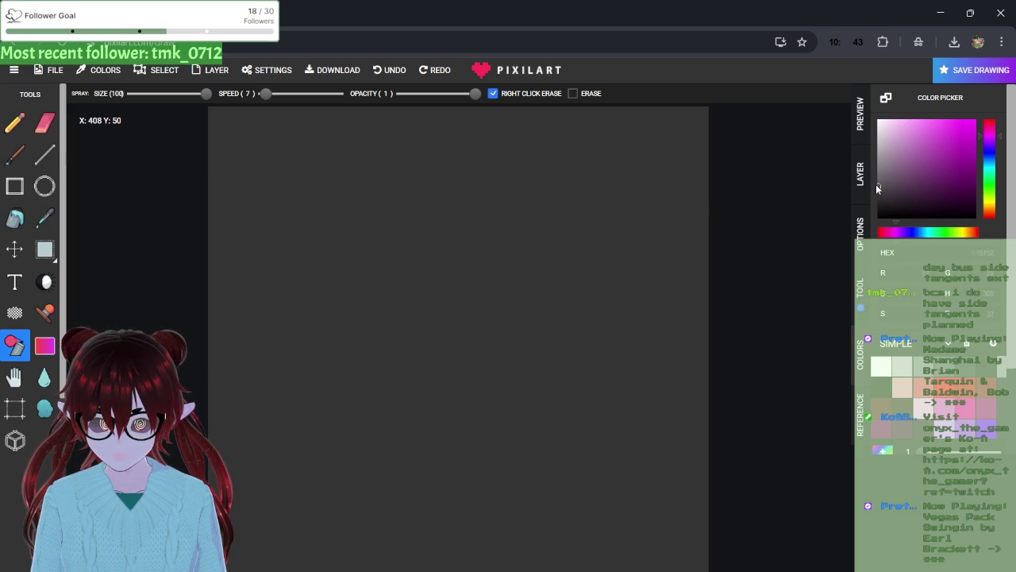
{"action": "left_click_drag", "start_coordinate": [727, 200], "coordinate": [679, 148]}
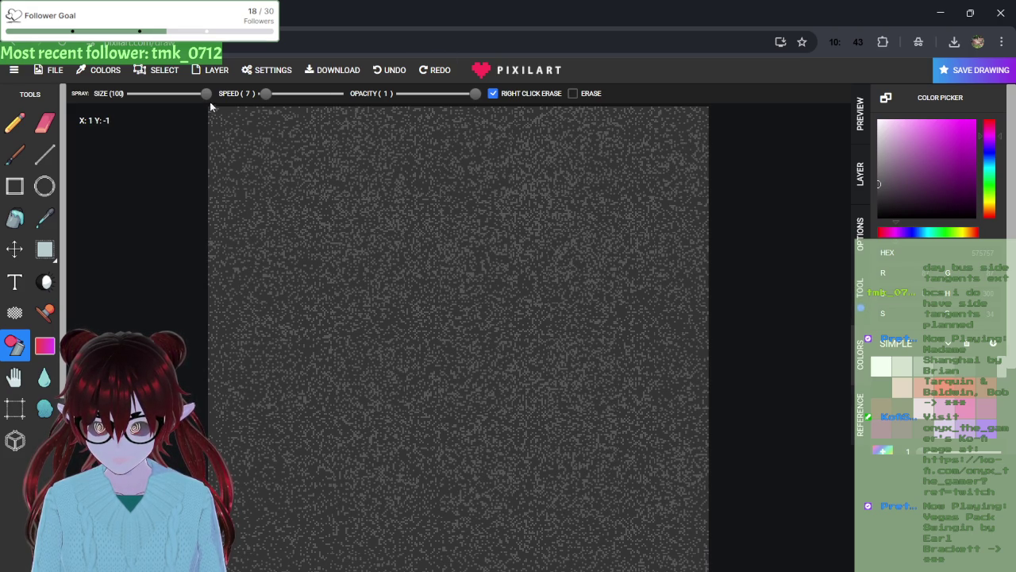
{"action": "left_click", "coordinate": [989, 208]}
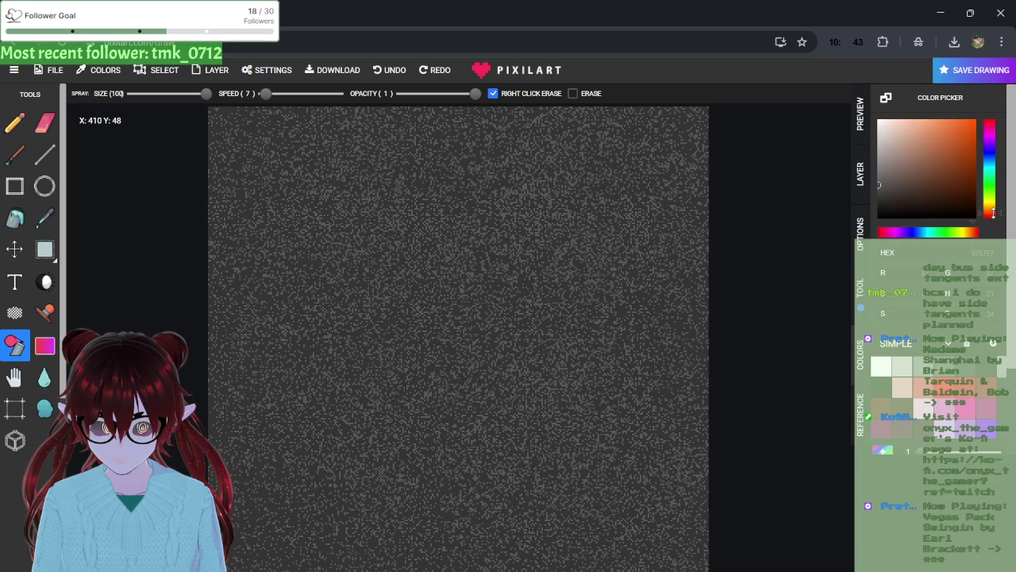
- Pick a brighter red shade and spray dark-red specks across the canvas
{"action": "left_click", "coordinate": [943, 188]}
{"action": "left_click", "coordinate": [933, 190]}
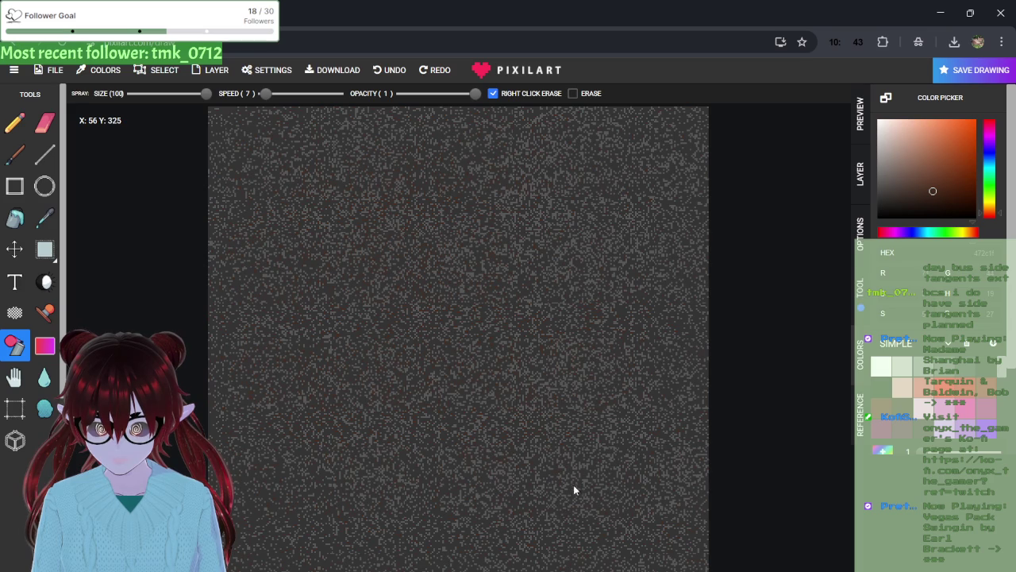
{"action": "left_click", "coordinate": [978, 231]}
{"action": "left_click", "coordinate": [962, 184]}
{"action": "mouse_move", "coordinate": [614, 163]}
{"action": "left_mouse_down"}
{"action": "mouse_move", "coordinate": [347, 288]}
{"action": "mouse_move", "coordinate": [198, 476]}
{"action": "mouse_move", "coordinate": [686, 529]}
{"action": "left_mouse_up"}
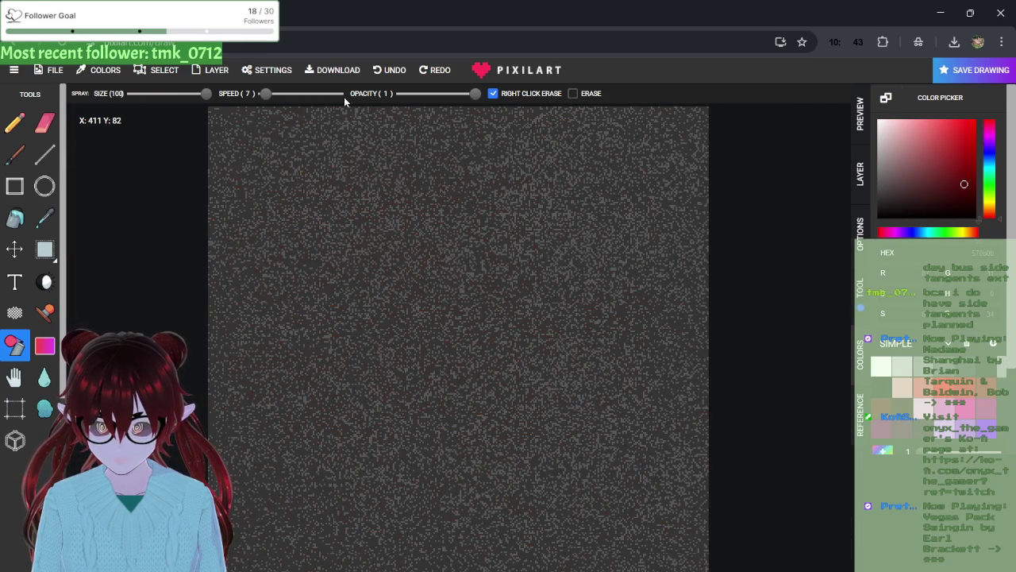
- Lower the spray opacity to 0.2, then raise it back to 0.5
{"action": "left_click_drag", "start_coordinate": [474, 94], "coordinate": [407, 96]}
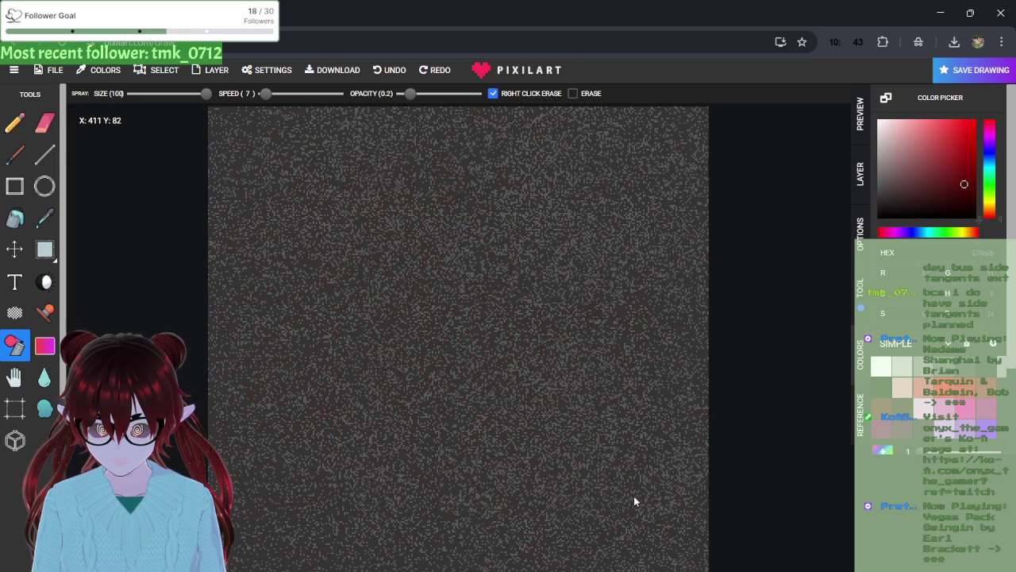
{"action": "scroll", "coordinate": [429, 221], "scroll_direction": "up", "scroll_amount": 4}
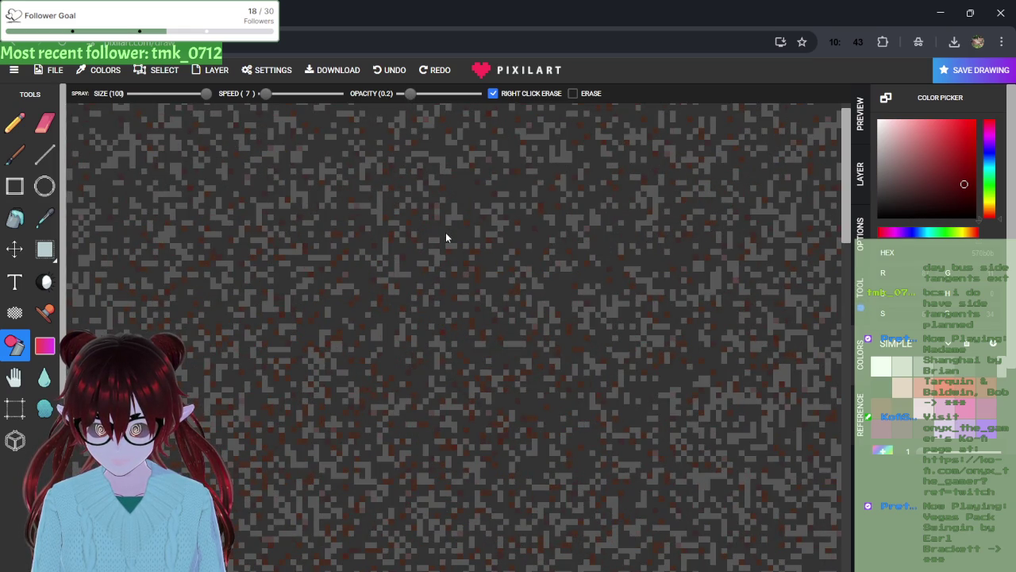
{"action": "scroll", "coordinate": [446, 232], "scroll_direction": "down", "scroll_amount": 5}
{"action": "left_click_drag", "start_coordinate": [411, 94], "coordinate": [433, 105]}
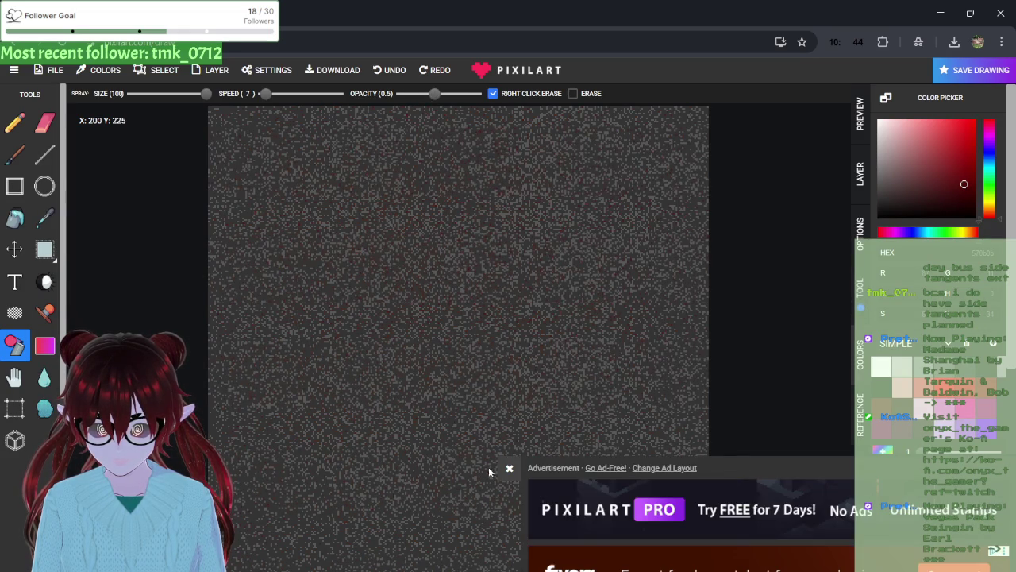
- Close the ad banner, pick a deep saturated red, and zoom in to inspect the canvas
{"action": "left_click", "coordinate": [510, 468]}
{"action": "scroll", "coordinate": [524, 405], "scroll_direction": "up", "scroll_amount": 5}
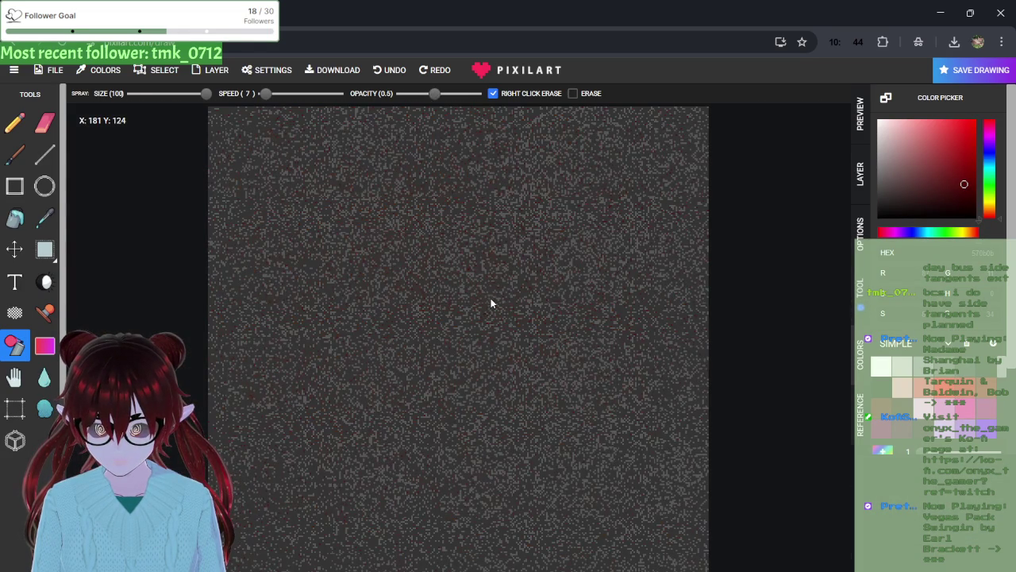
{"action": "left_click", "coordinate": [975, 195]}
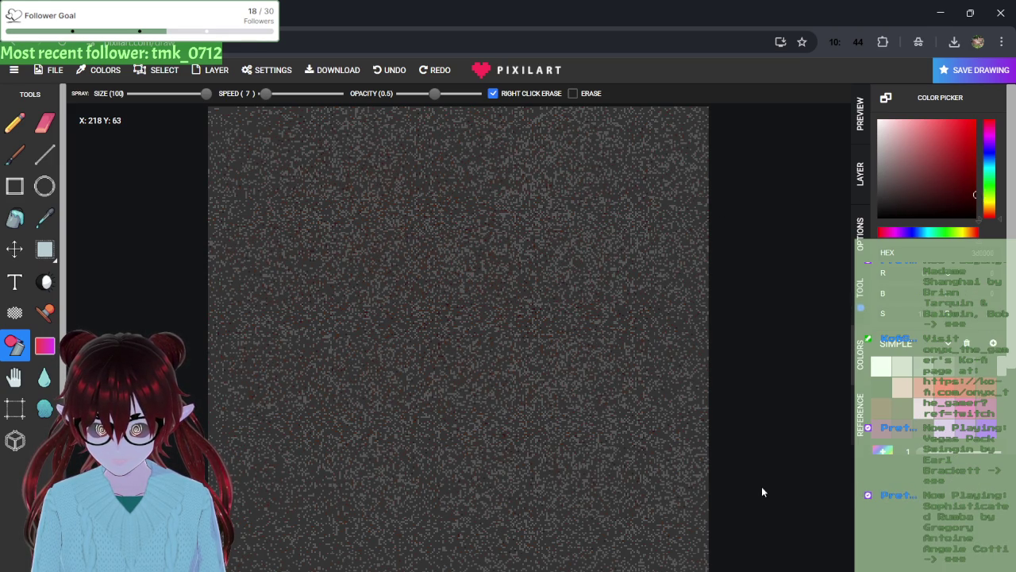
{"action": "scroll", "coordinate": [524, 373], "scroll_direction": "up", "scroll_amount": 2}
{"action": "scroll", "coordinate": [506, 322], "scroll_direction": "up", "scroll_amount": 1}
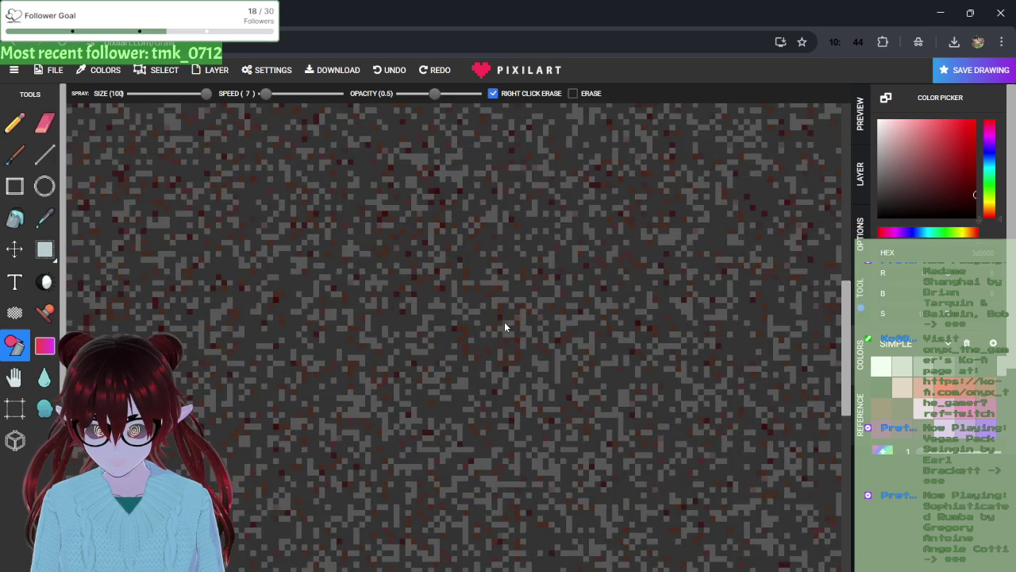
{"action": "scroll", "coordinate": [504, 320], "scroll_direction": "up", "scroll_amount": 1}
{"action": "scroll", "coordinate": [505, 324], "scroll_direction": "down", "scroll_amount": 2}
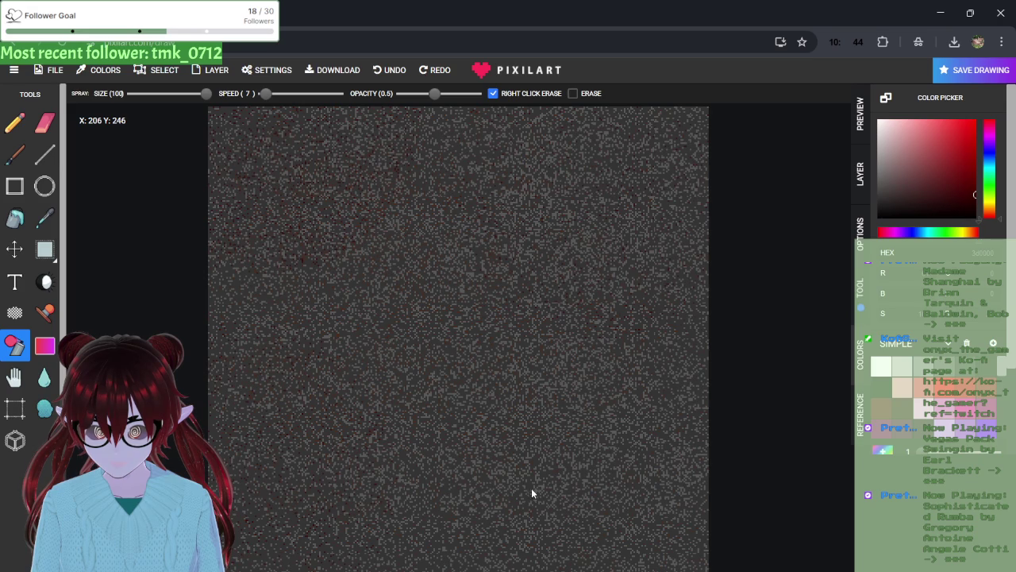
{"action": "scroll", "coordinate": [595, 503], "scroll_direction": "up", "scroll_amount": 1}
{"action": "scroll", "coordinate": [545, 462], "scroll_direction": "up", "scroll_amount": 3}
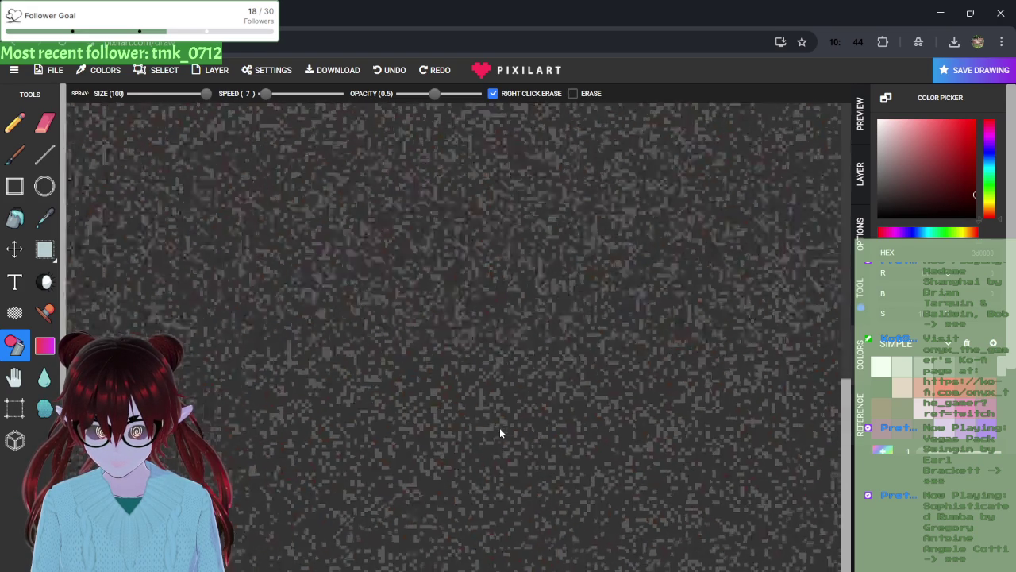
{"action": "scroll", "coordinate": [500, 432], "scroll_direction": "down", "scroll_amount": 4}
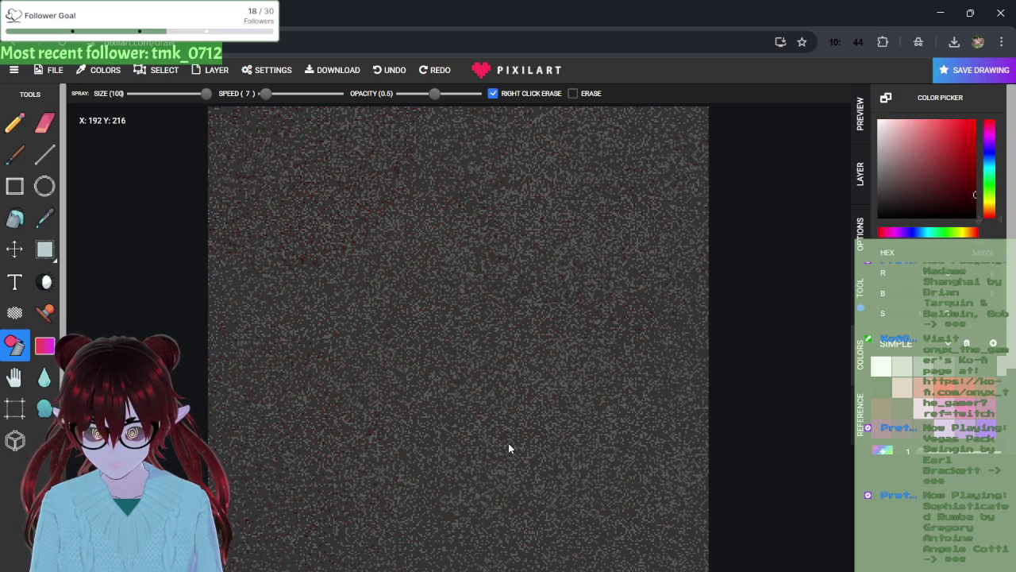
- Switch the colour to a light grey and check the canvas
{"action": "left_click", "coordinate": [586, 256], "text": "alt"}
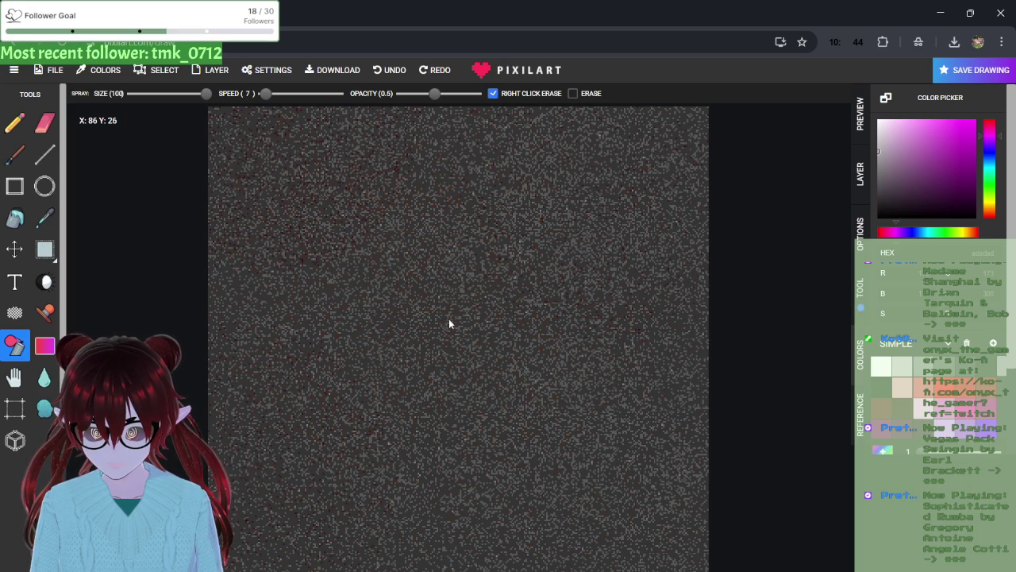
{"action": "scroll", "coordinate": [448, 329], "scroll_direction": "up", "scroll_amount": 5}
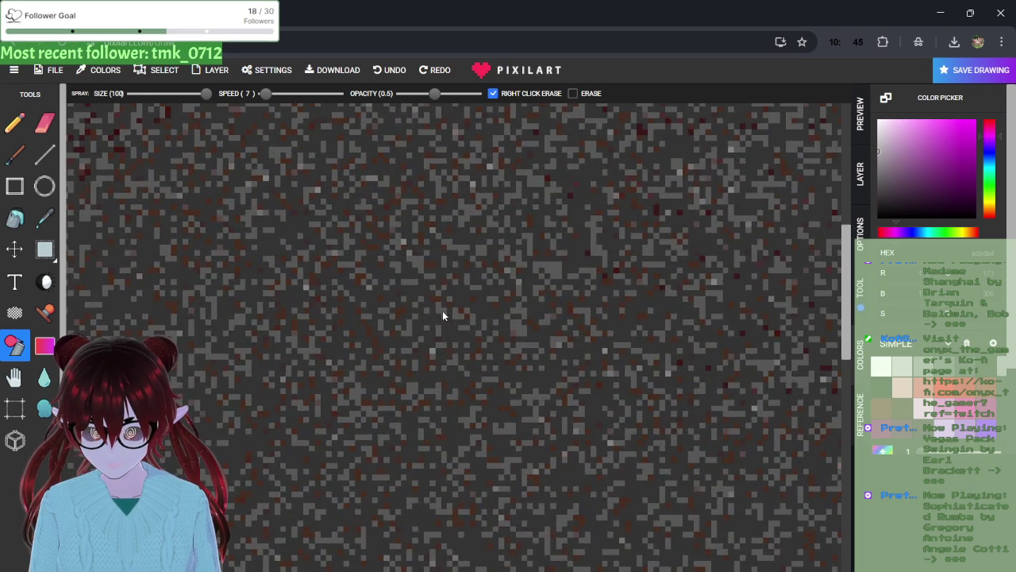
{"action": "scroll", "coordinate": [442, 311], "scroll_direction": "down", "scroll_amount": 5}
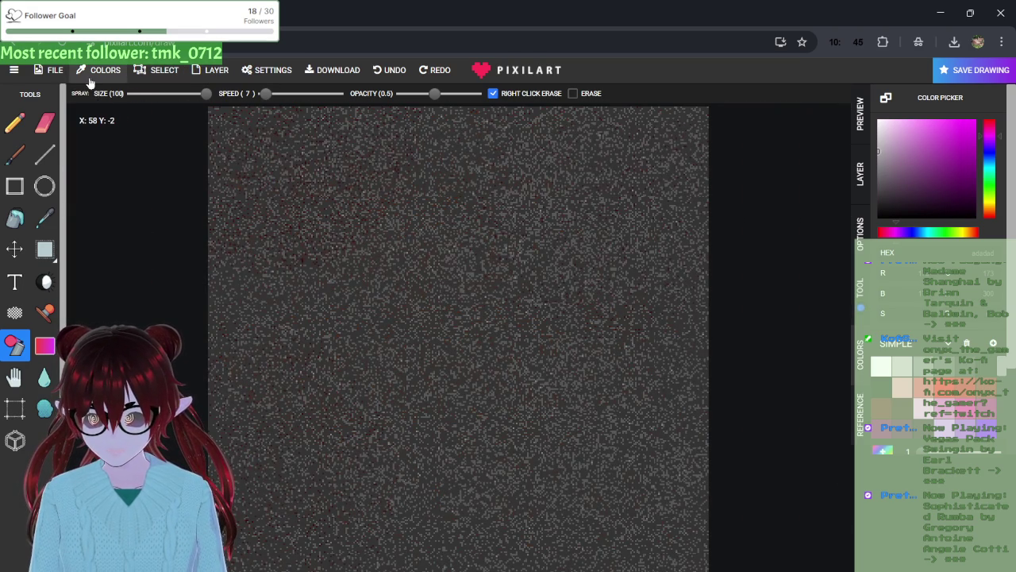
{"action": "left_click", "coordinate": [52, 71]}
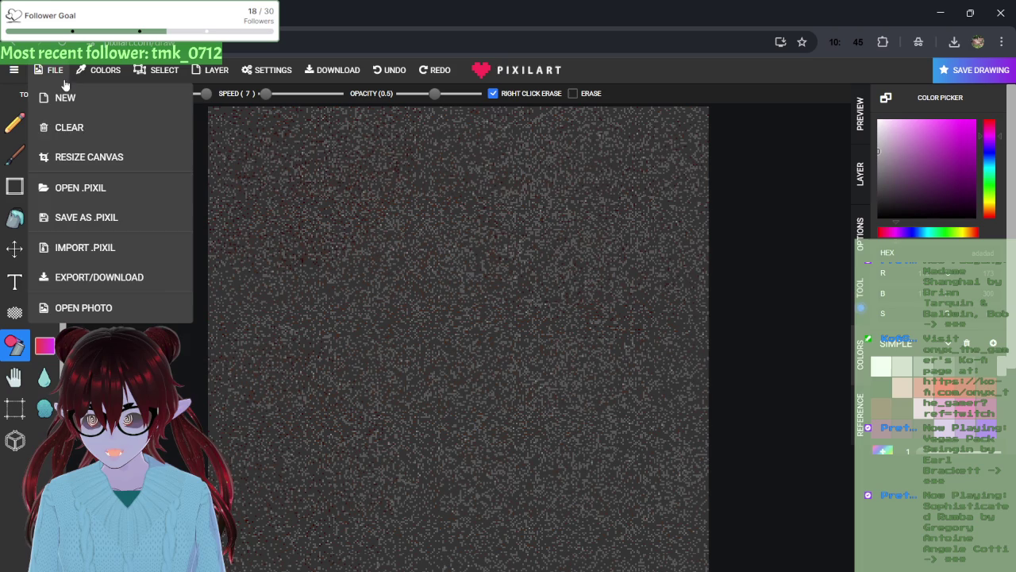
- Download the drawing as a 320×320 PNG, close the ad, and minimise the browser
{"action": "left_click", "coordinate": [108, 280]}
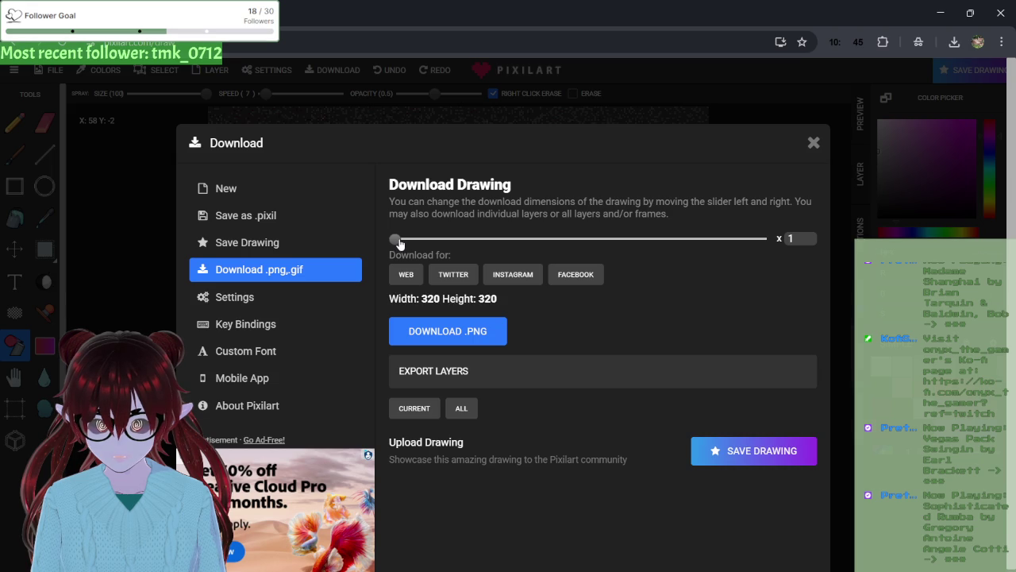
{"action": "left_click", "coordinate": [423, 341]}
{"action": "left_click", "coordinate": [814, 142]}
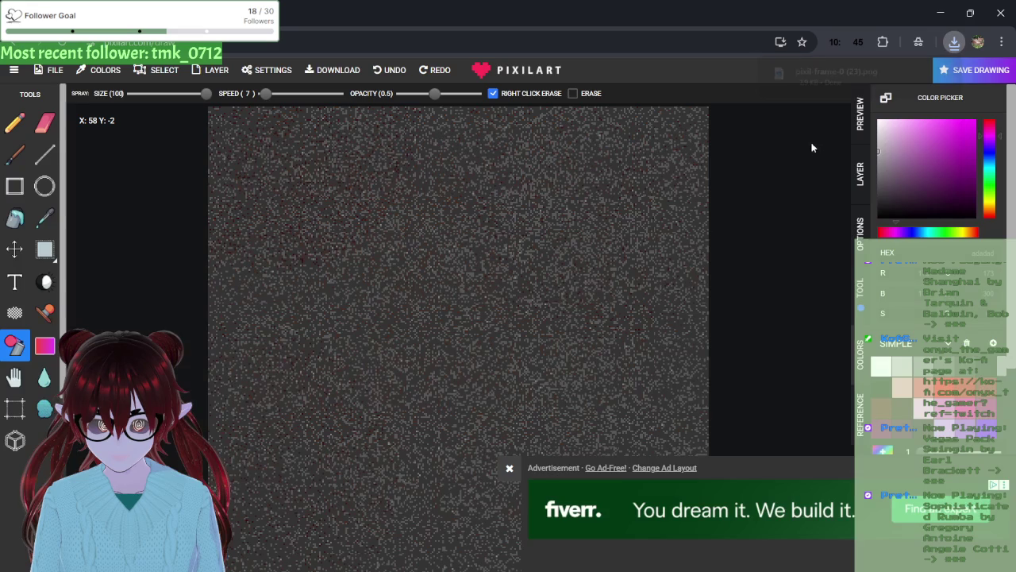
{"action": "left_click", "coordinate": [510, 467]}
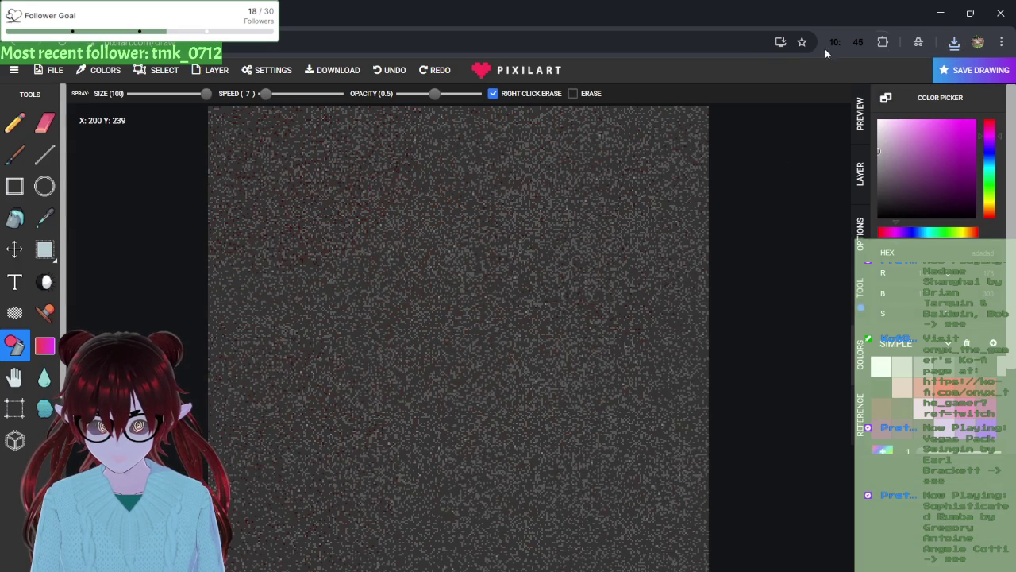
{"action": "left_click", "coordinate": [939, 9]}
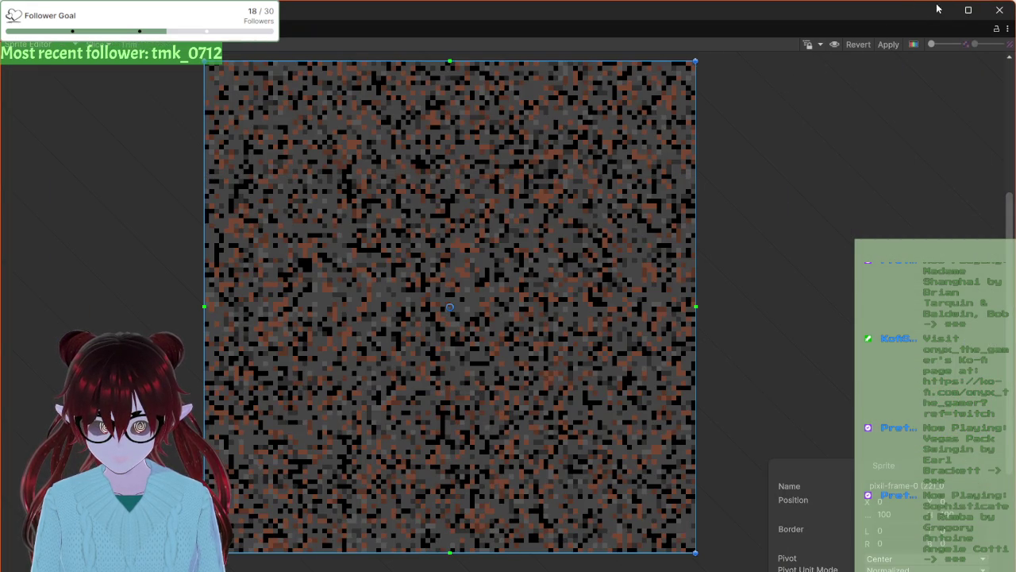
- Close the Sprite Editor discarding changes, and delete the old pixil-frame-0 (22) texture
{"action": "left_click", "coordinate": [999, 11]}
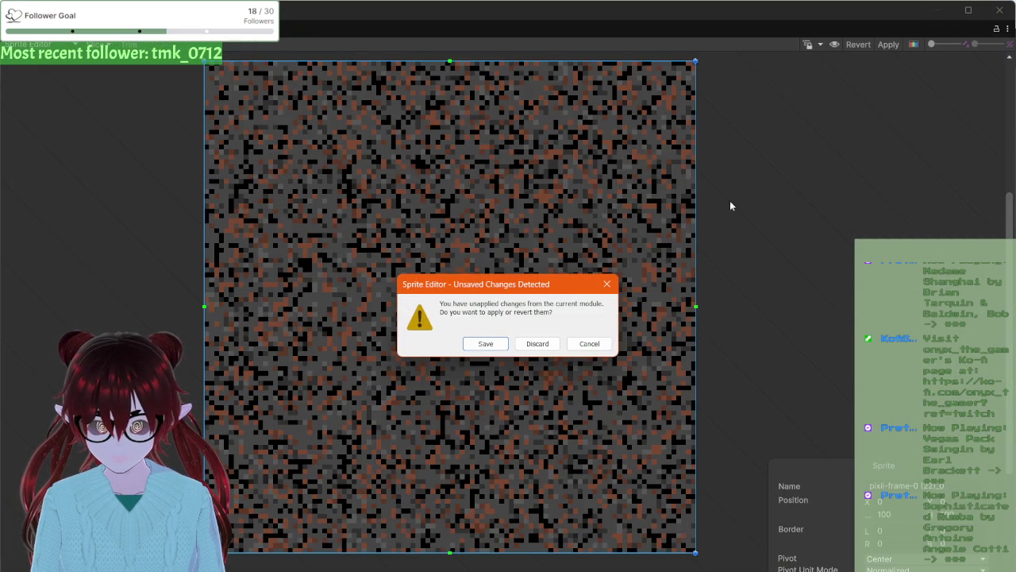
{"action": "left_click", "coordinate": [540, 343]}
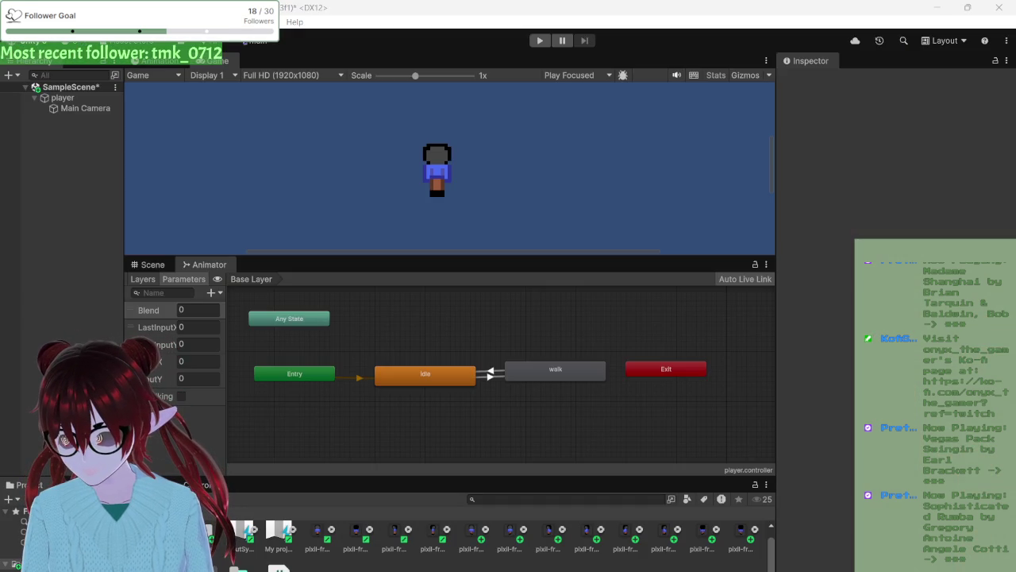
{"action": "mouse_move", "coordinate": [297, 331]}
{"action": "left_mouse_down"}
{"action": "mouse_move", "coordinate": [336, 567]}
{"action": "mouse_move", "coordinate": [298, 569]}
{"action": "mouse_move", "coordinate": [318, 569]}
{"action": "left_mouse_up"}
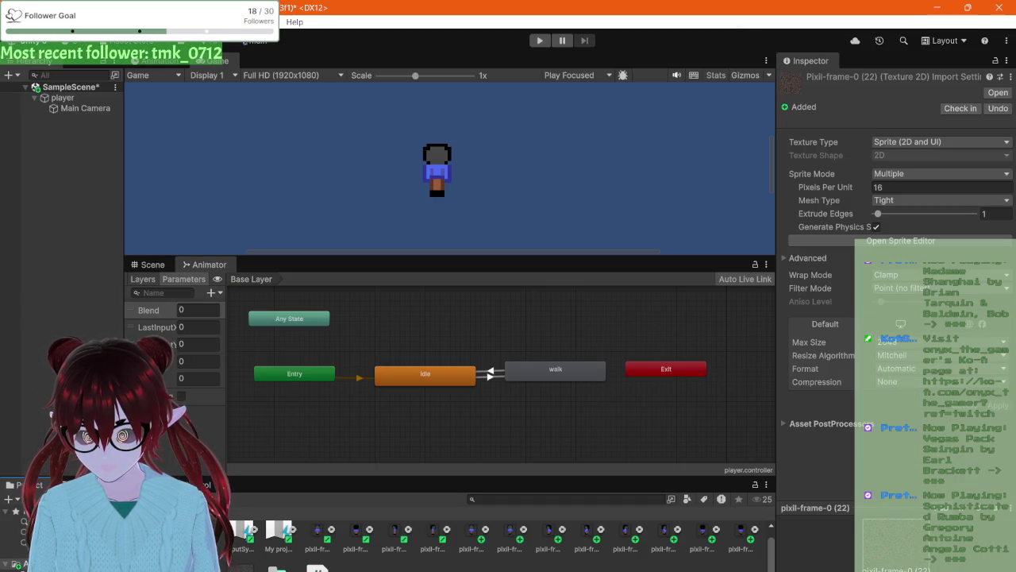
{"action": "key", "text": "Delete"}
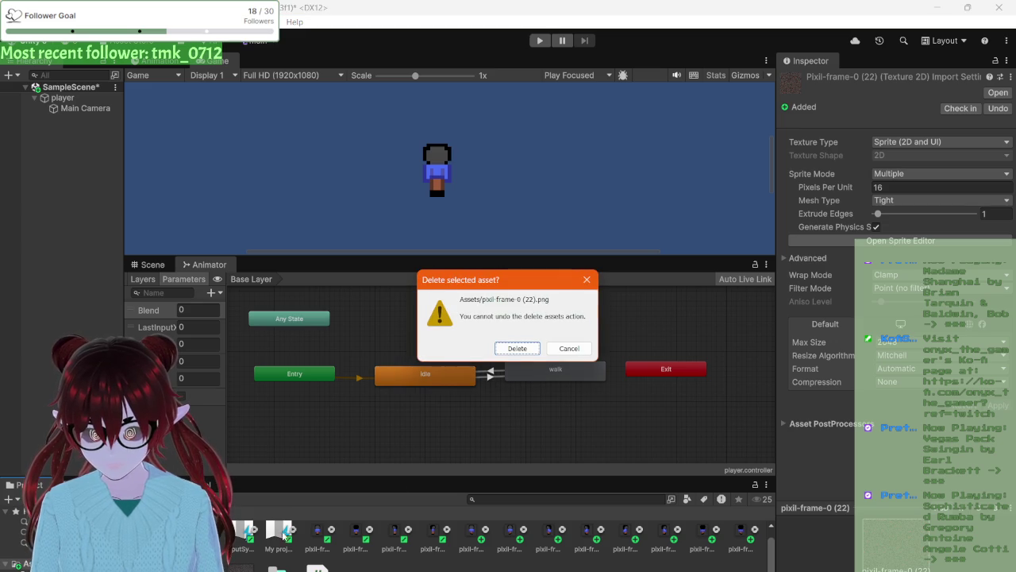
{"action": "left_click", "coordinate": [517, 348]}
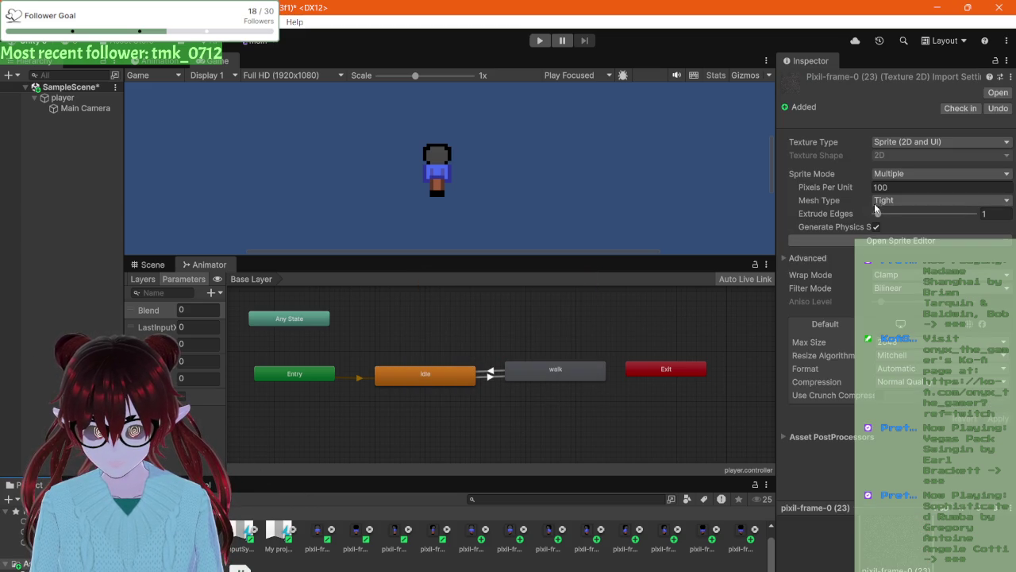
- Give pixil-frame-0 (23) 16 pixels per unit, Point filtering, no compression, and apply
{"action": "left_click", "coordinate": [897, 186]}
{"action": "type", "text": "16"}
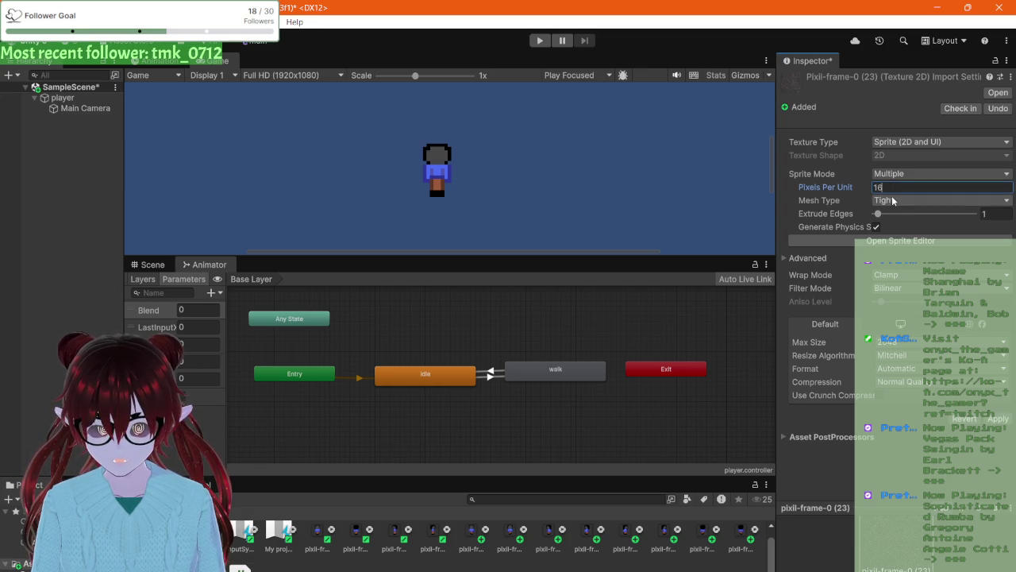
{"action": "left_click", "coordinate": [893, 202]}
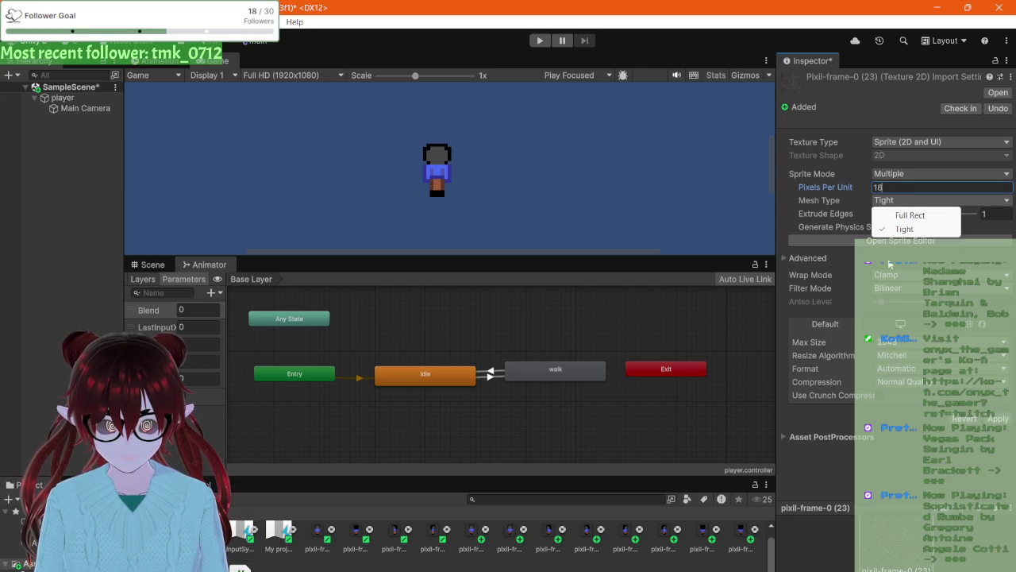
{"action": "left_click", "coordinate": [782, 252]}
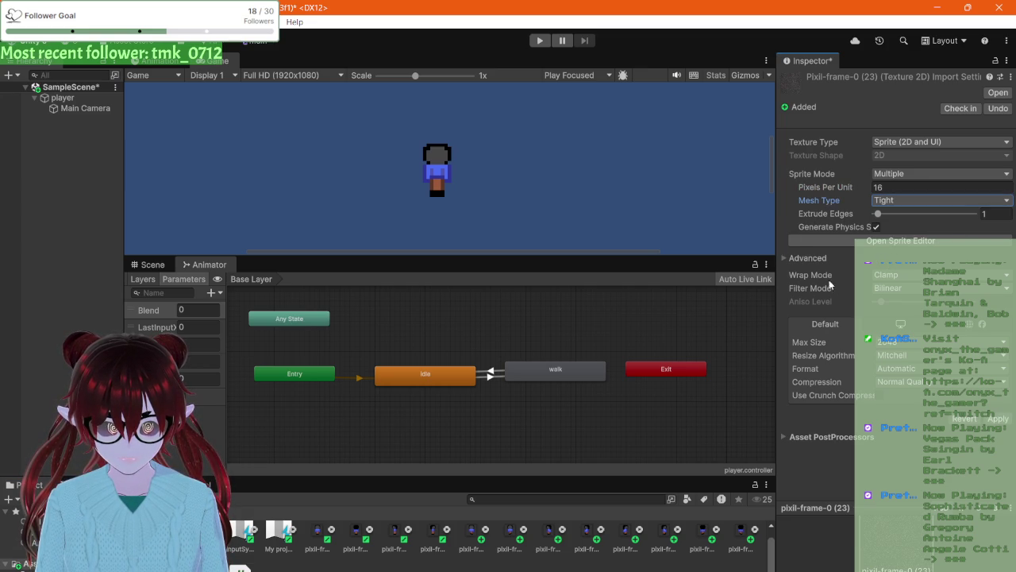
{"action": "left_click", "coordinate": [893, 288]}
{"action": "left_click", "coordinate": [894, 302]}
{"action": "left_click", "coordinate": [895, 385]}
{"action": "left_click", "coordinate": [897, 398]}
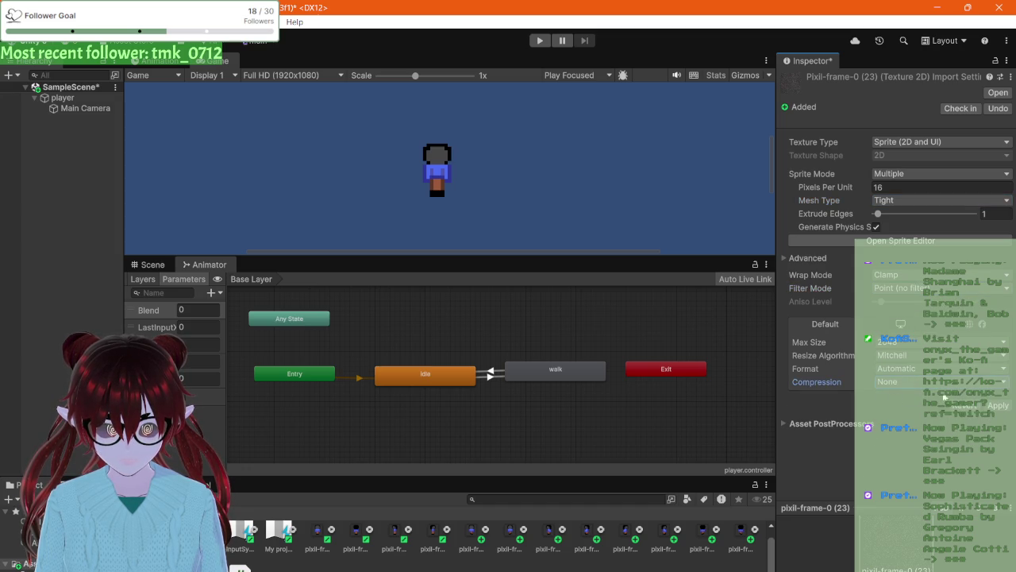
{"action": "left_click", "coordinate": [1000, 409]}
{"action": "left_click", "coordinate": [899, 240]}
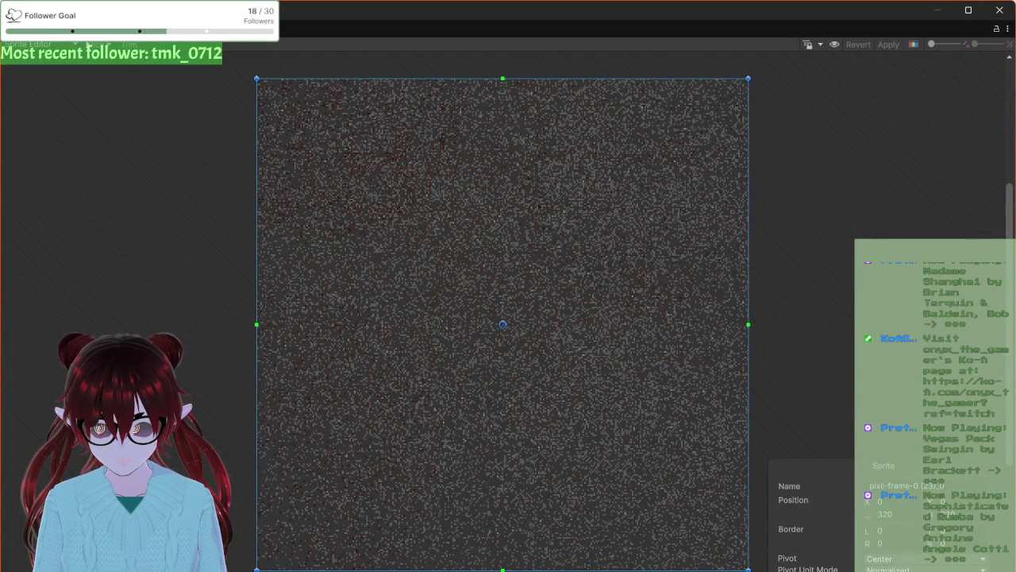
- Slice the sheet with Grid By Cell Size at a 16×16 pixel cell size
{"action": "left_click", "coordinate": [97, 44]}
{"action": "left_click", "coordinate": [202, 88]}
{"action": "type", "text": "16"}
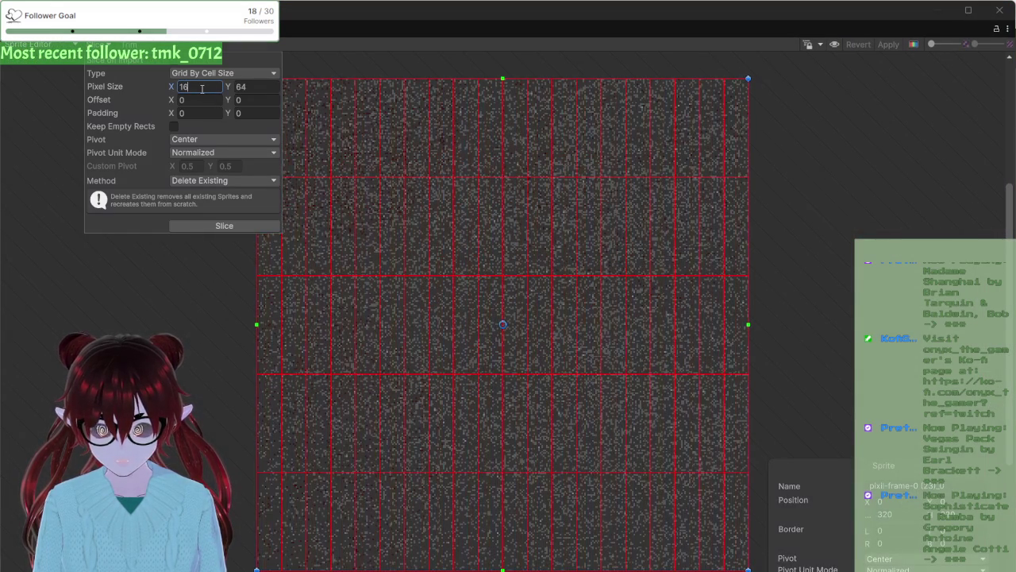
{"action": "left_click", "coordinate": [240, 86]}
{"action": "type", "text": "16"}
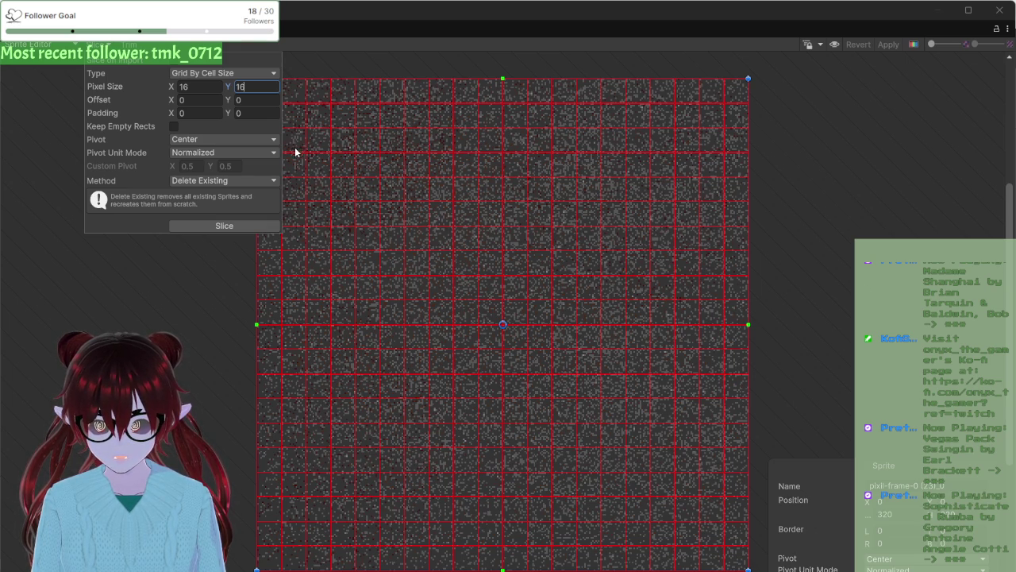
{"action": "left_click", "coordinate": [192, 230]}
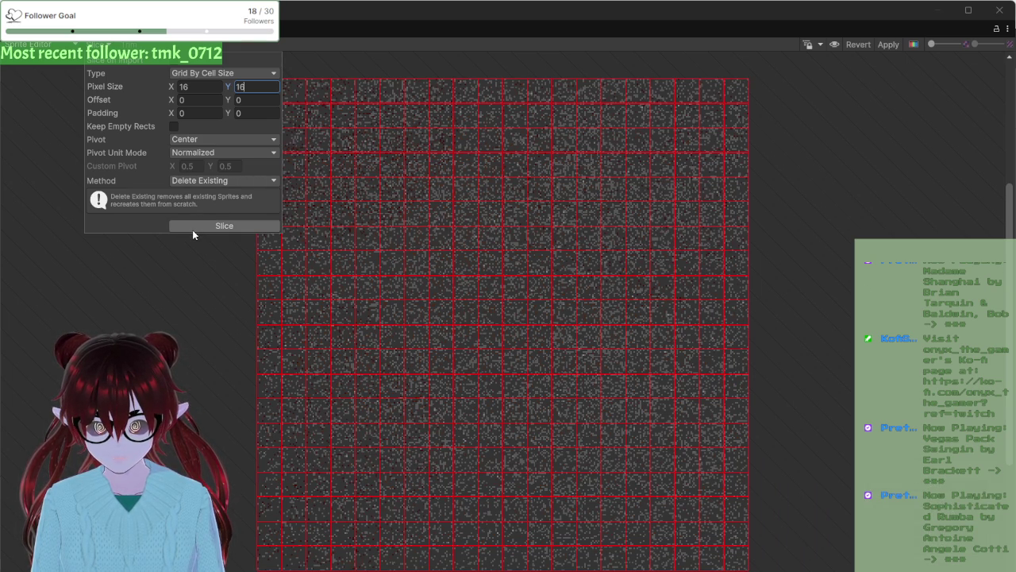
{"action": "left_click", "coordinate": [187, 225]}
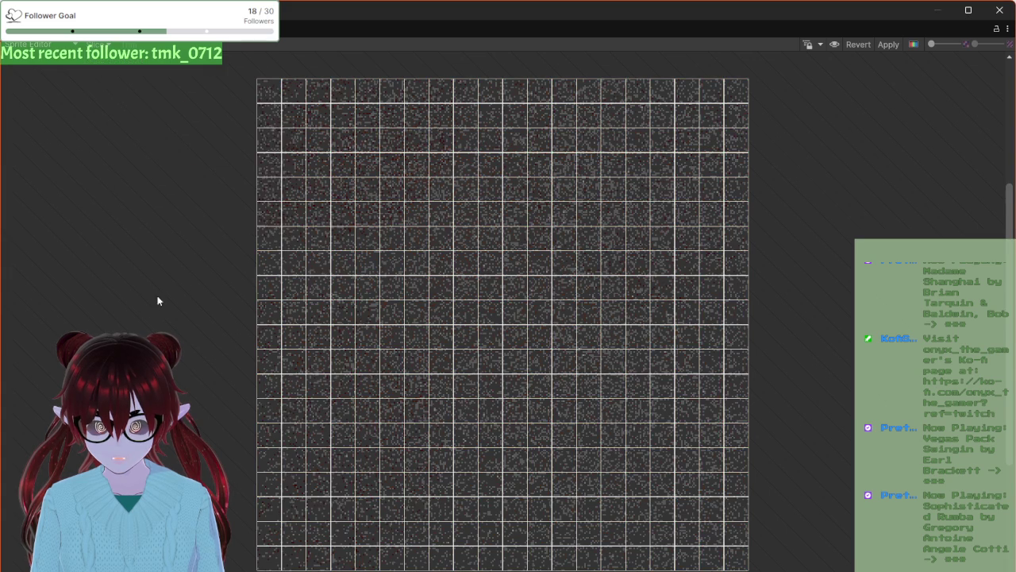
- Draw and deselect sprite rectangles over the sheet's right-hand columns
{"action": "mouse_move", "coordinate": [590, 57]}
{"action": "left_mouse_down"}
{"action": "mouse_move", "coordinate": [699, 210]}
{"action": "mouse_move", "coordinate": [782, 497]}
{"action": "mouse_move", "coordinate": [784, 567]}
{"action": "left_mouse_up"}
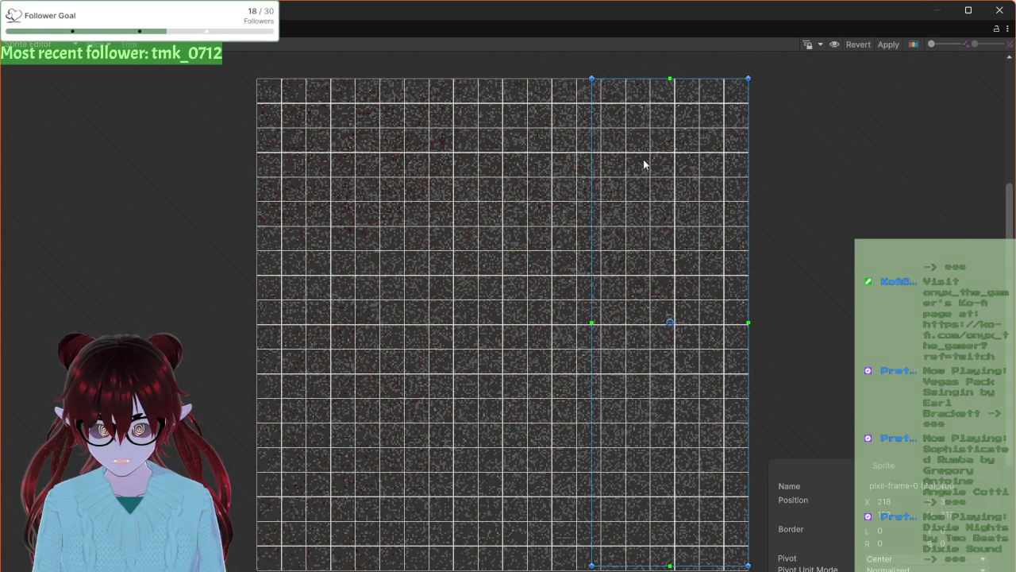
{"action": "left_click", "coordinate": [198, 104]}
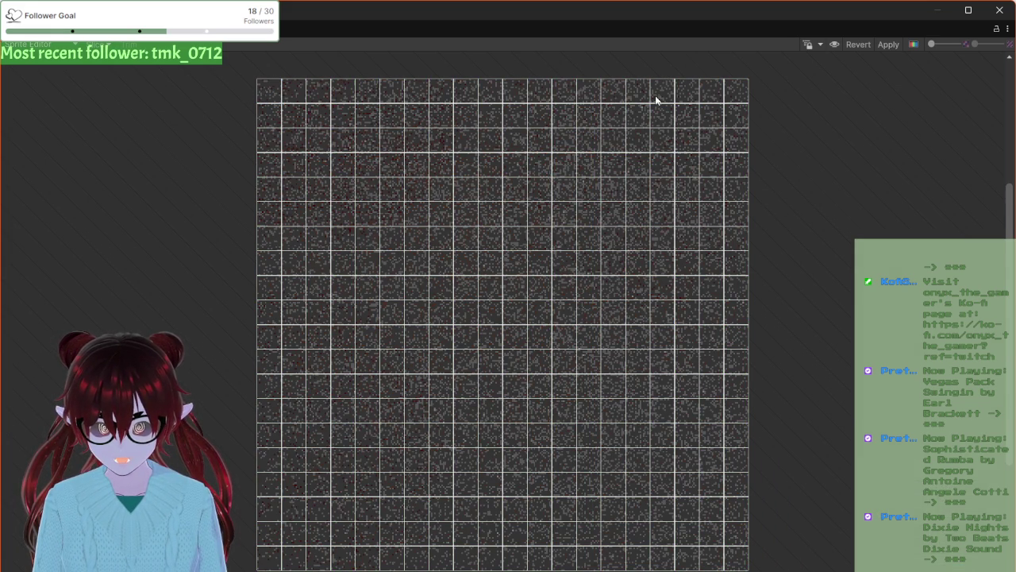
{"action": "left_click", "coordinate": [688, 92]}
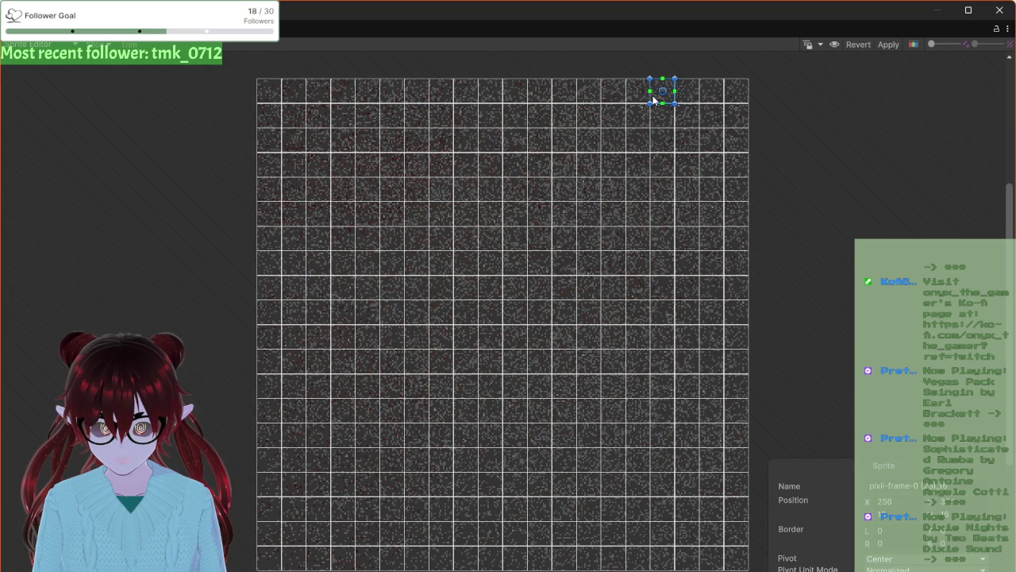
{"action": "mouse_move", "coordinate": [651, 61]}
{"action": "left_mouse_down"}
{"action": "mouse_move", "coordinate": [760, 258]}
{"action": "mouse_move", "coordinate": [796, 498]}
{"action": "mouse_move", "coordinate": [772, 471]}
{"action": "left_mouse_up"}
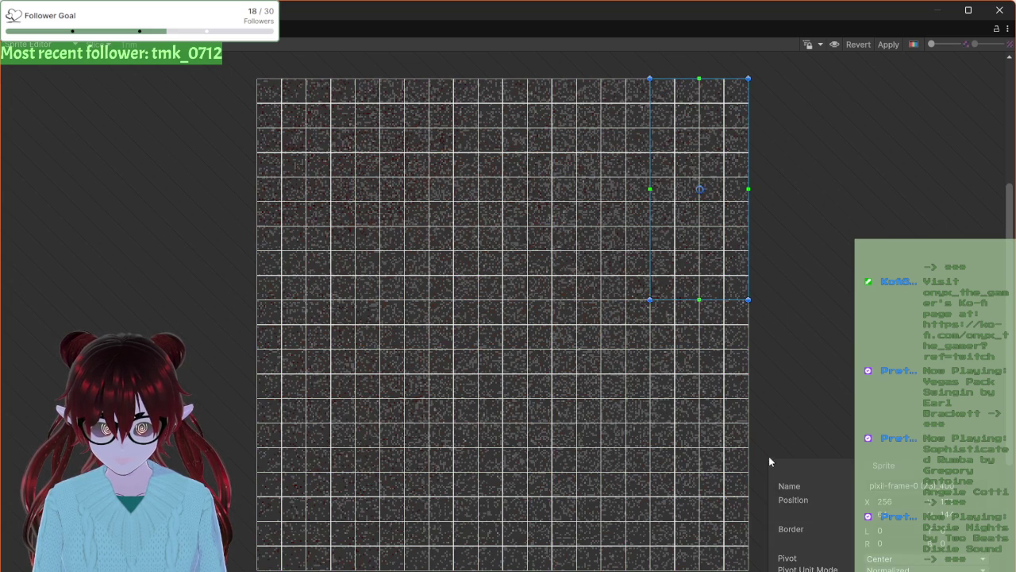
{"action": "left_click", "coordinate": [145, 176]}
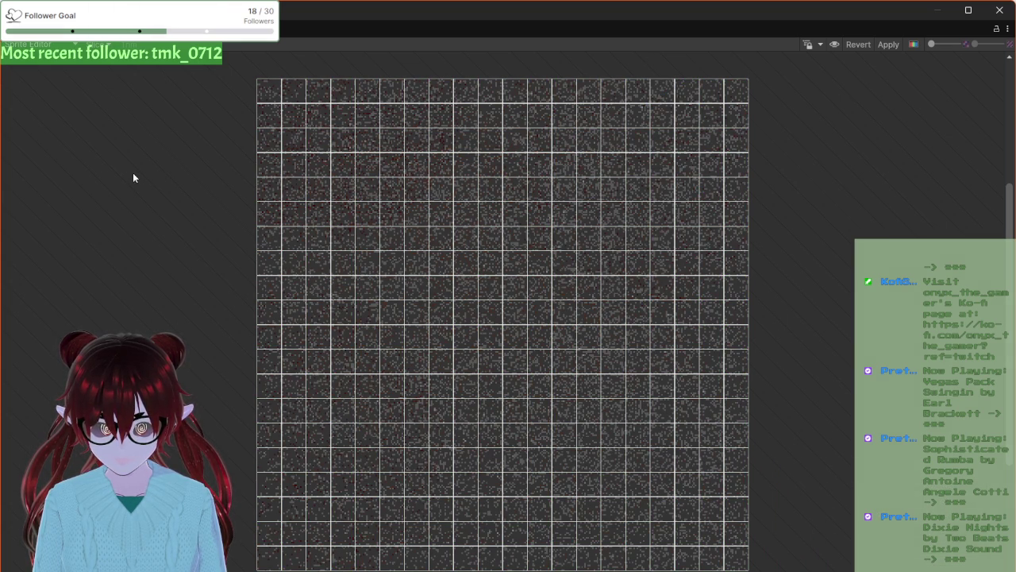
{"action": "left_click", "coordinate": [96, 43]}
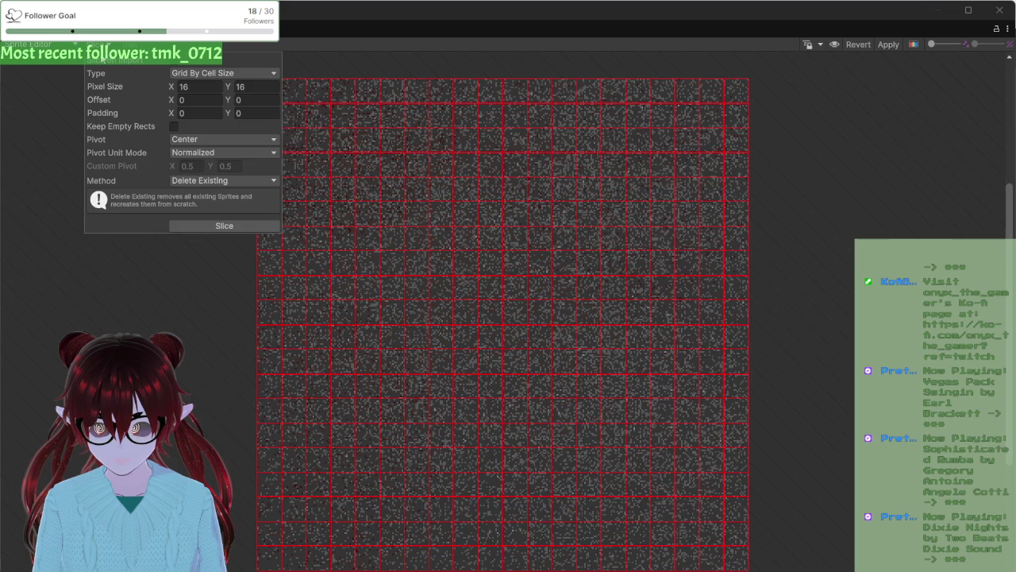
- Switch to Custom Outline mode and resolve the unapplied-changes prompt
{"action": "left_click", "coordinate": [39, 44]}
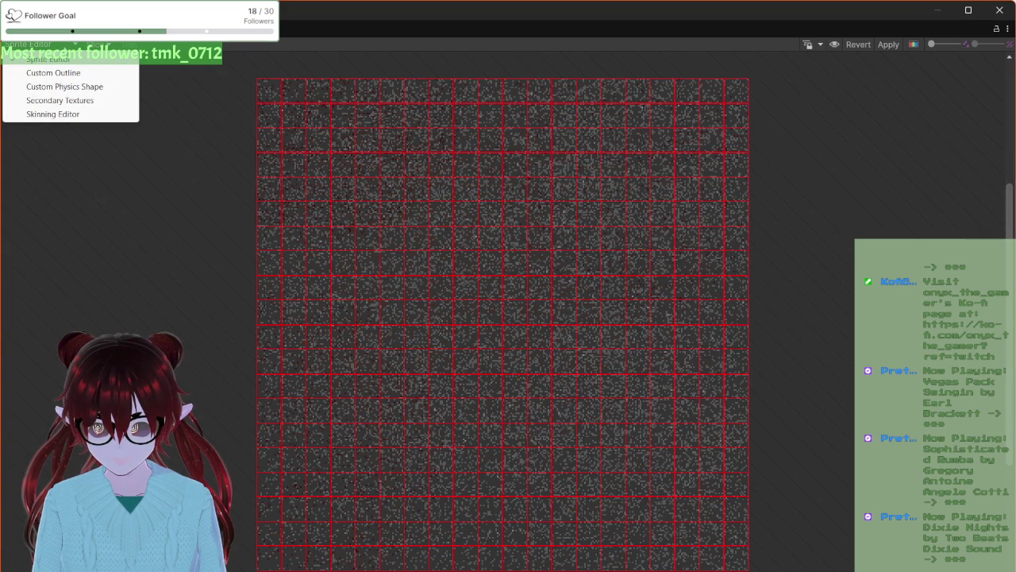
{"action": "left_click", "coordinate": [55, 76]}
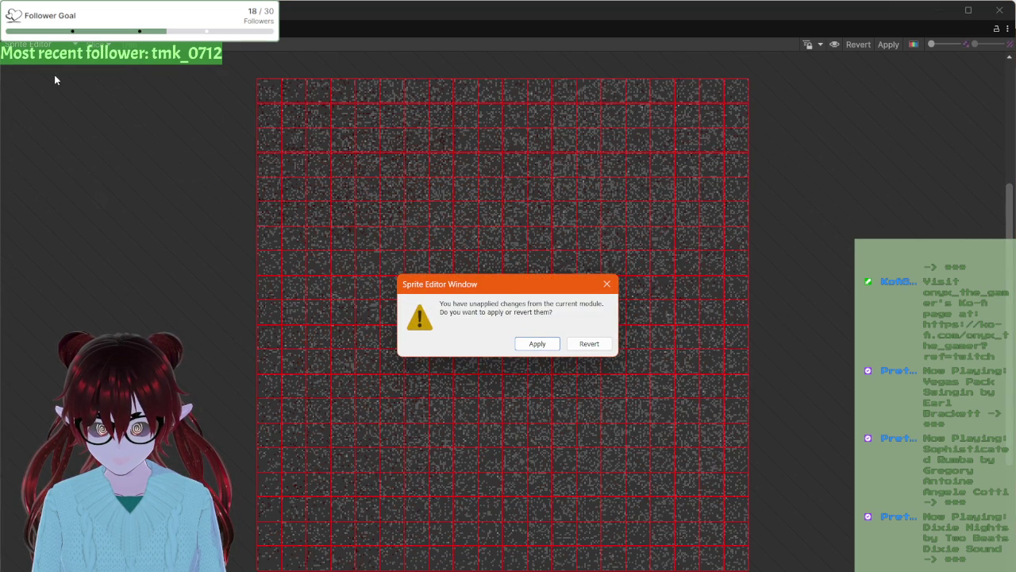
{"action": "left_click", "coordinate": [559, 342]}
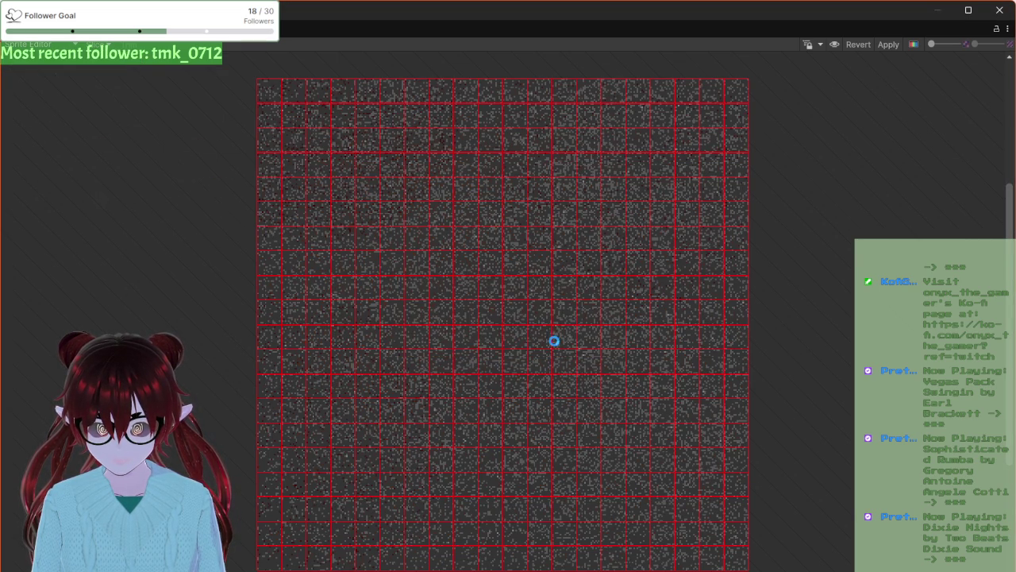
- Box-select sprites near the top of the sheet, then return to Sprite Editor mode
{"action": "left_click", "coordinate": [608, 75]}
{"action": "left_click_drag", "start_coordinate": [775, 295], "coordinate": [795, 419]}
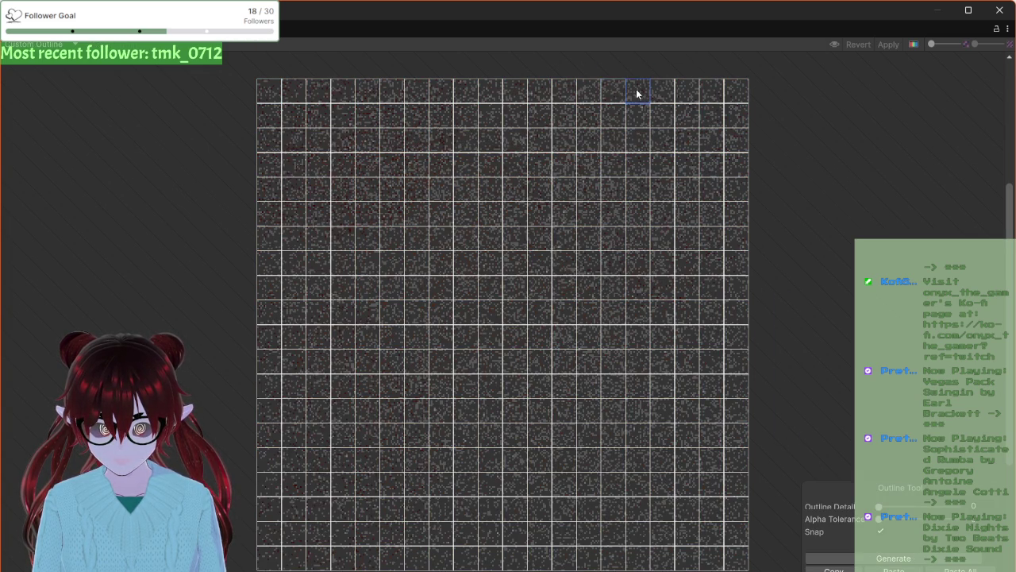
{"action": "mouse_move", "coordinate": [605, 70]}
{"action": "left_mouse_down"}
{"action": "mouse_move", "coordinate": [664, 181]}
{"action": "mouse_move", "coordinate": [757, 503]}
{"action": "mouse_move", "coordinate": [736, 558]}
{"action": "left_mouse_up"}
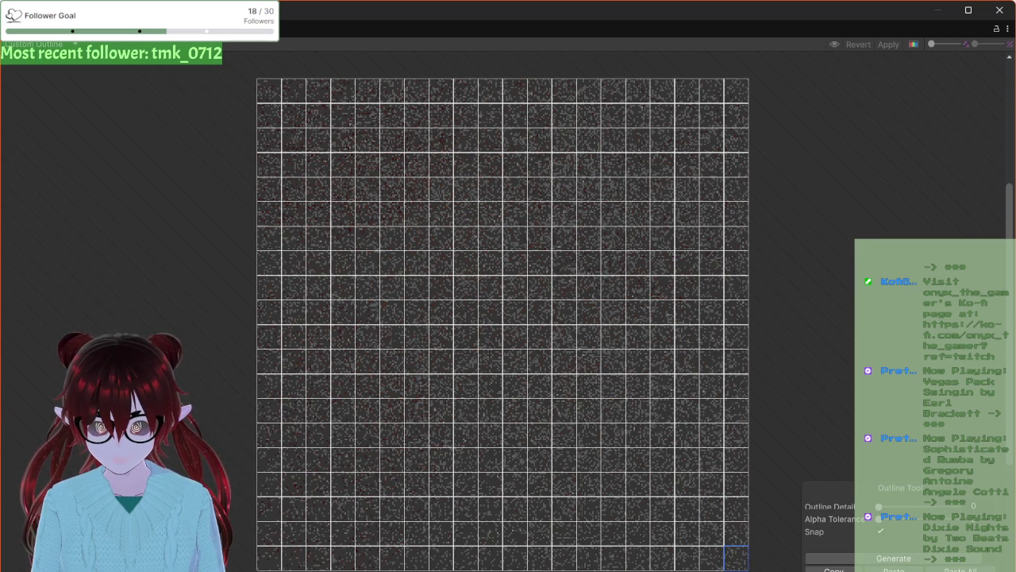
{"action": "left_click", "coordinate": [35, 43]}
{"action": "left_click", "coordinate": [37, 66]}
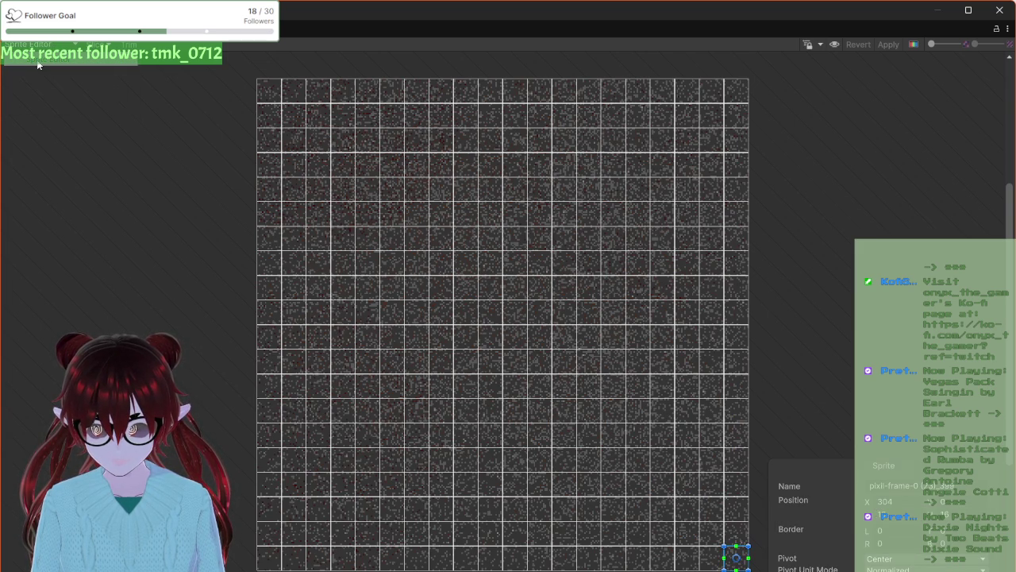
- Check several top-row sprite slices, then apply the 16×16 slicing and close the Sprite Editor
{"action": "left_click", "coordinate": [288, 199]}
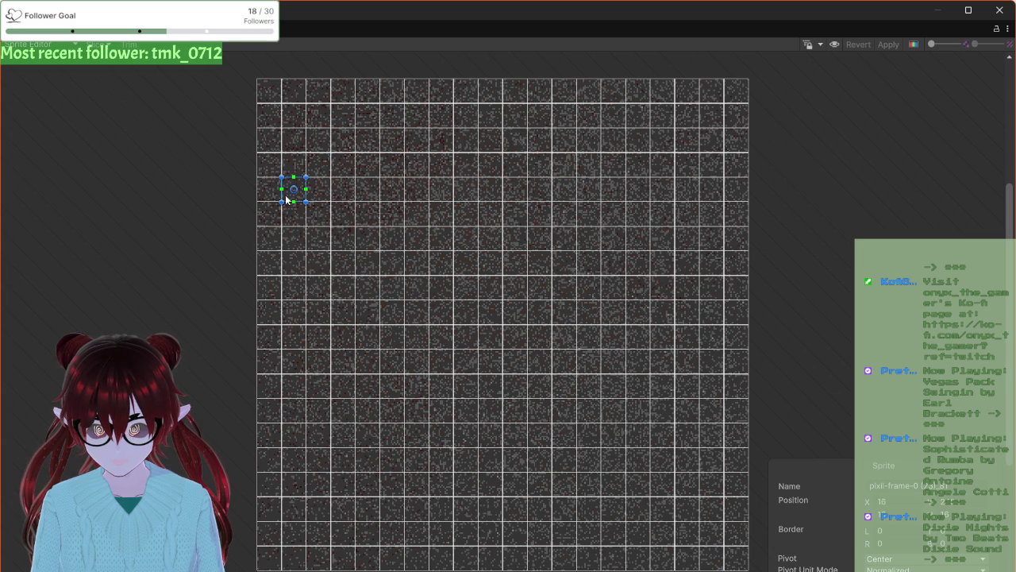
{"action": "left_click", "coordinate": [642, 90]}
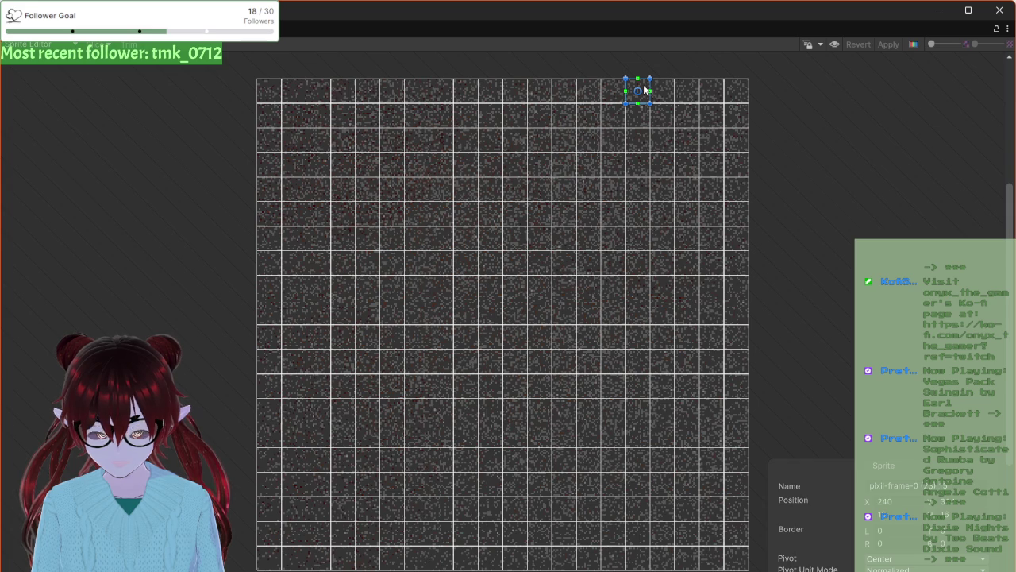
{"action": "left_click", "coordinate": [647, 90]}
{"action": "left_click", "coordinate": [657, 94]}
{"action": "left_click", "coordinate": [655, 97]}
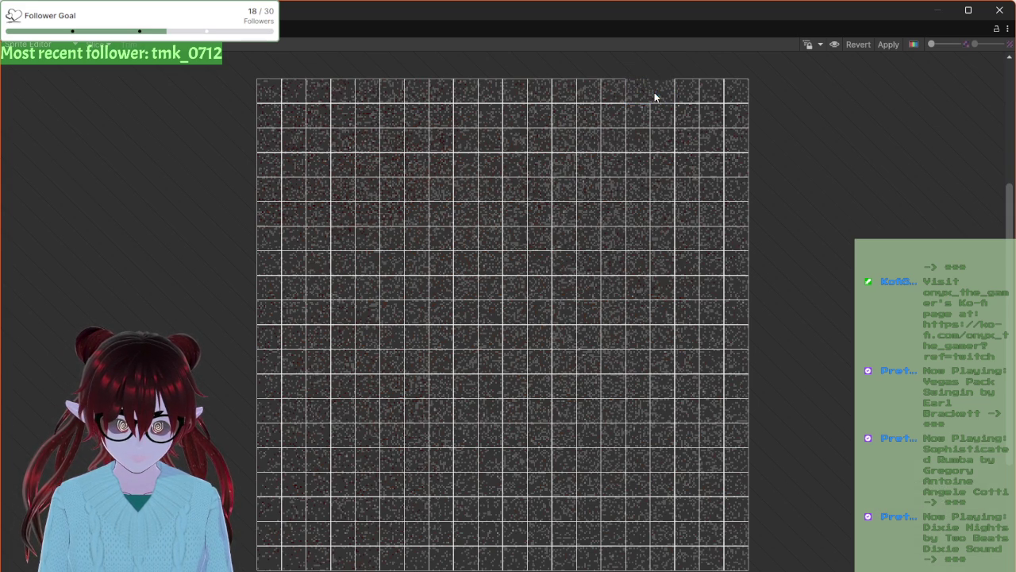
{"action": "left_click", "coordinate": [644, 90]}
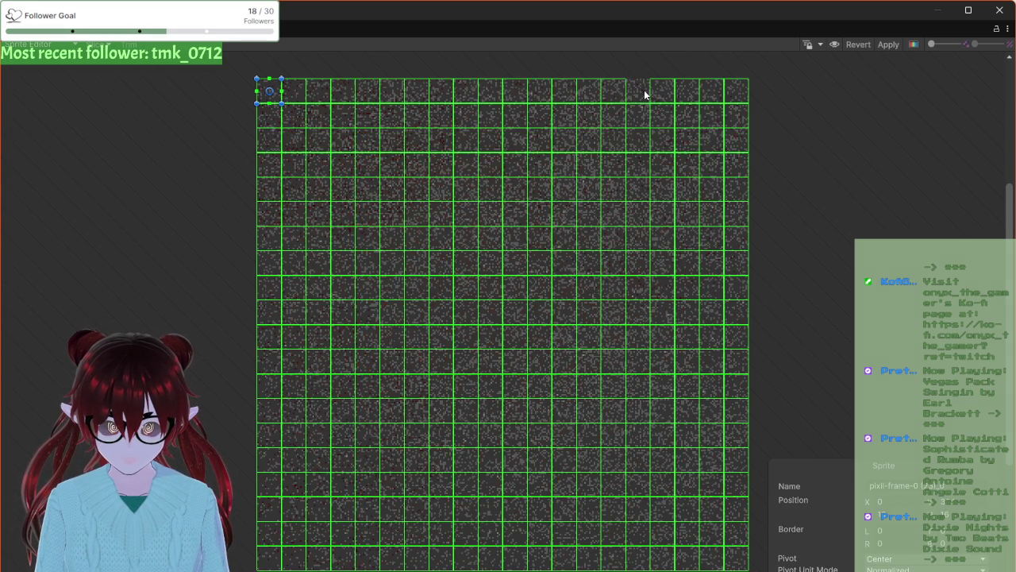
{"action": "left_click", "coordinate": [646, 93]}
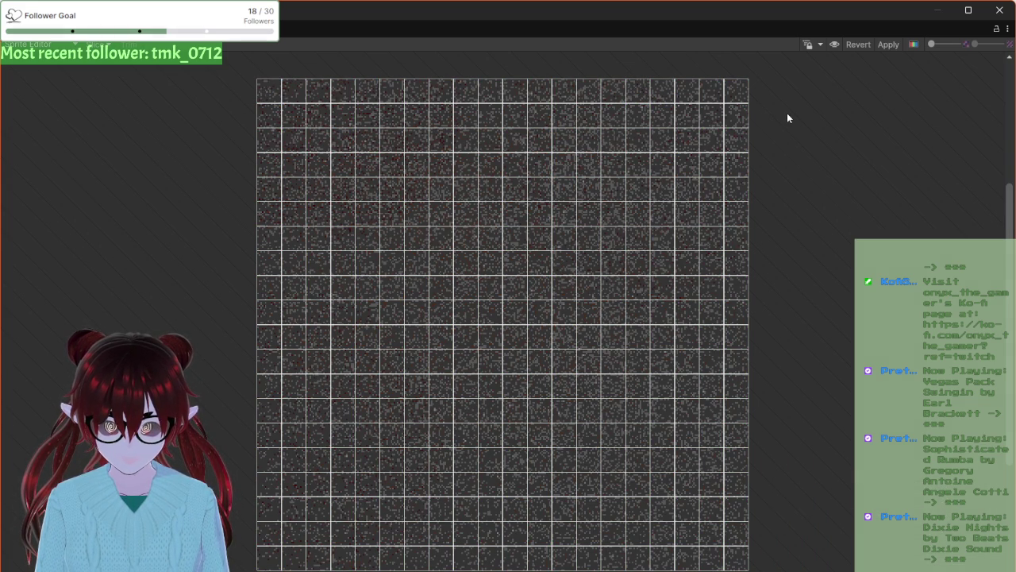
{"action": "left_click", "coordinate": [886, 46]}
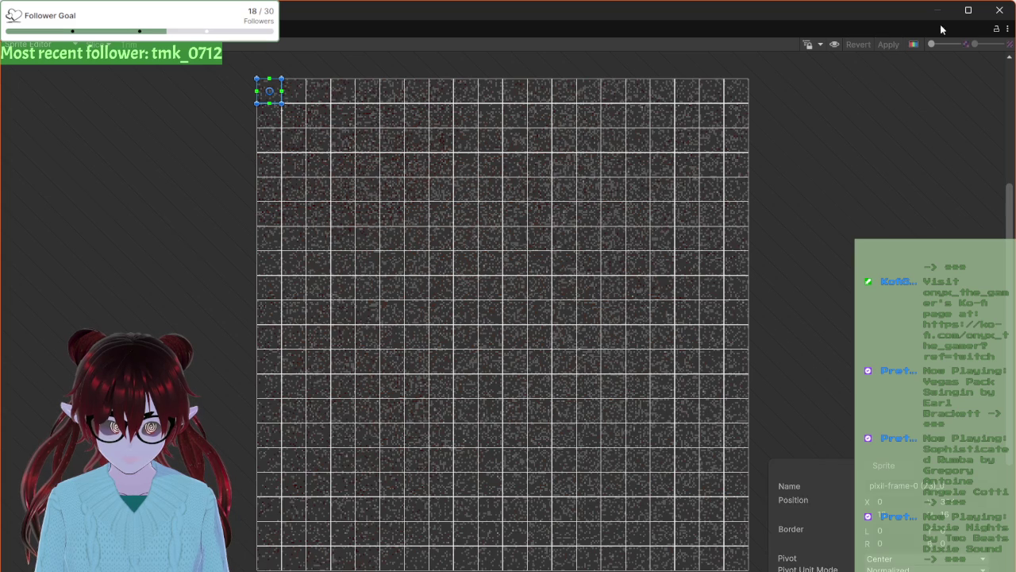
{"action": "left_click", "coordinate": [993, 16]}
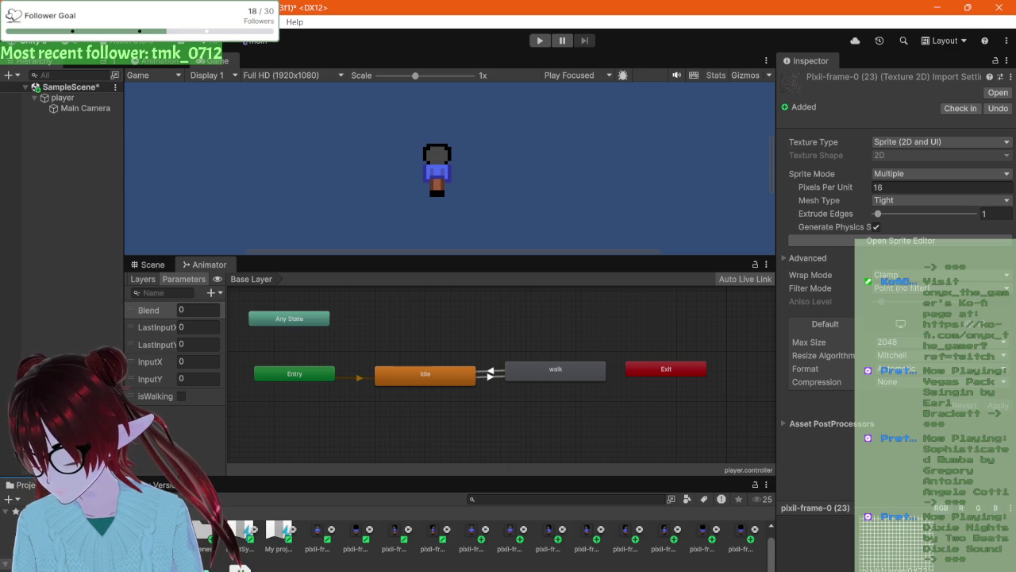
- Bring up the Tile Palette window via Window > 2D > Tile Palette
{"action": "left_click", "coordinate": [258, 22]}
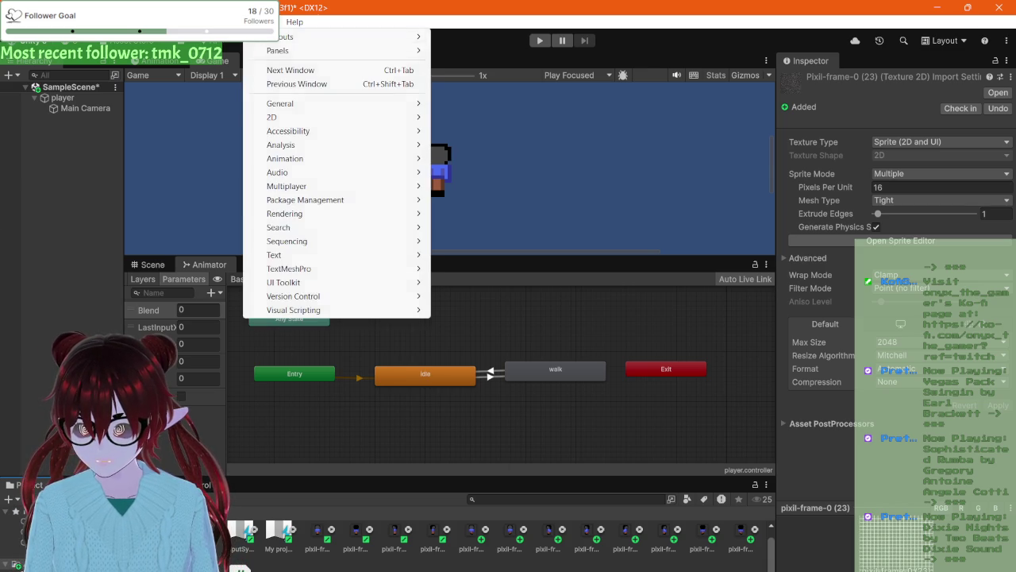
{"action": "mouse_move", "coordinate": [317, 120]}
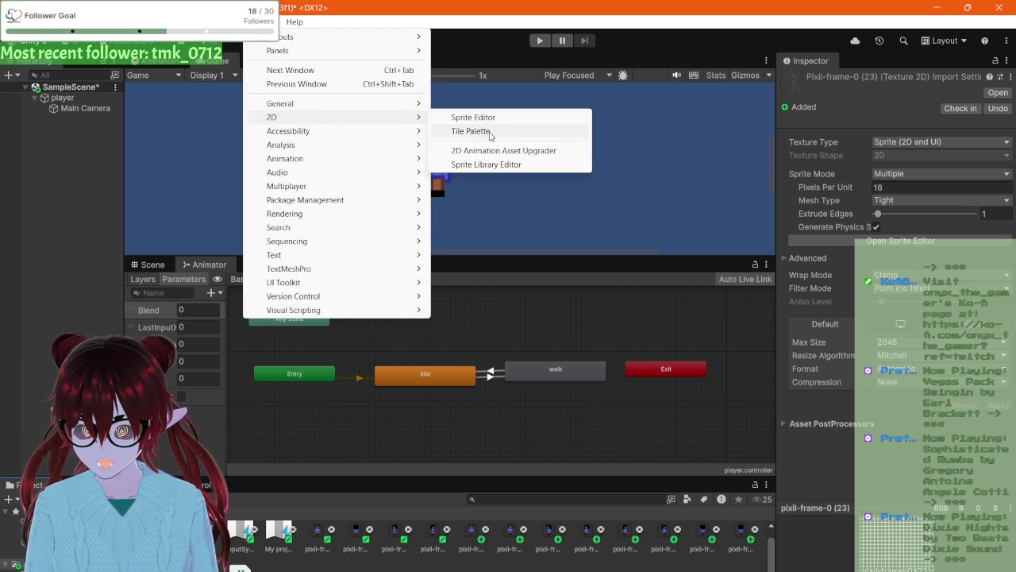
{"action": "left_click", "coordinate": [472, 131]}
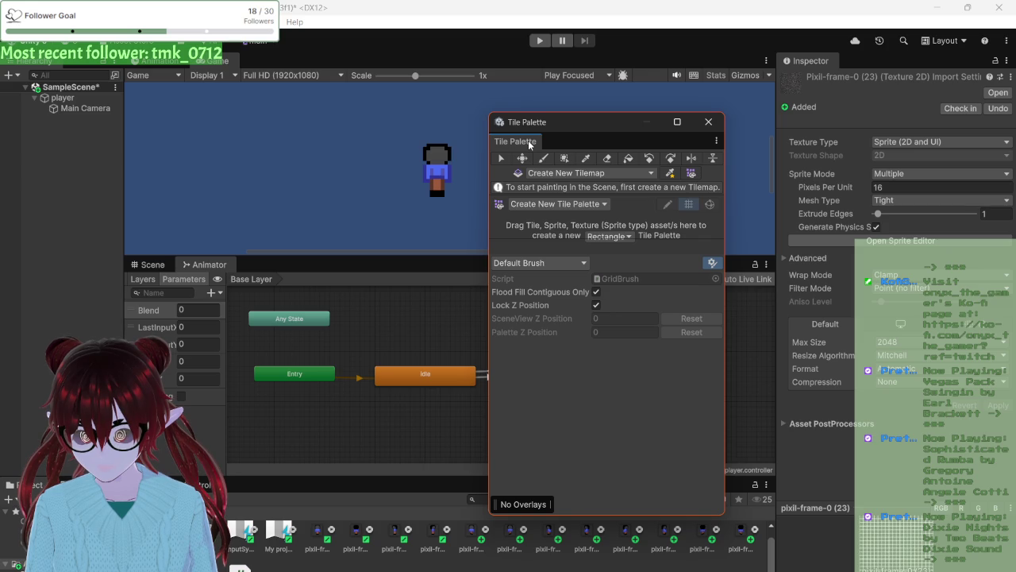
- Dock the Tile Palette beside the Inspector and add a Rectangular Tilemap under a new Grid
{"action": "mouse_move", "coordinate": [529, 143]}
{"action": "left_mouse_down"}
{"action": "mouse_move", "coordinate": [843, 119]}
{"action": "mouse_move", "coordinate": [865, 85]}
{"action": "mouse_move", "coordinate": [851, 68]}
{"action": "left_mouse_up"}
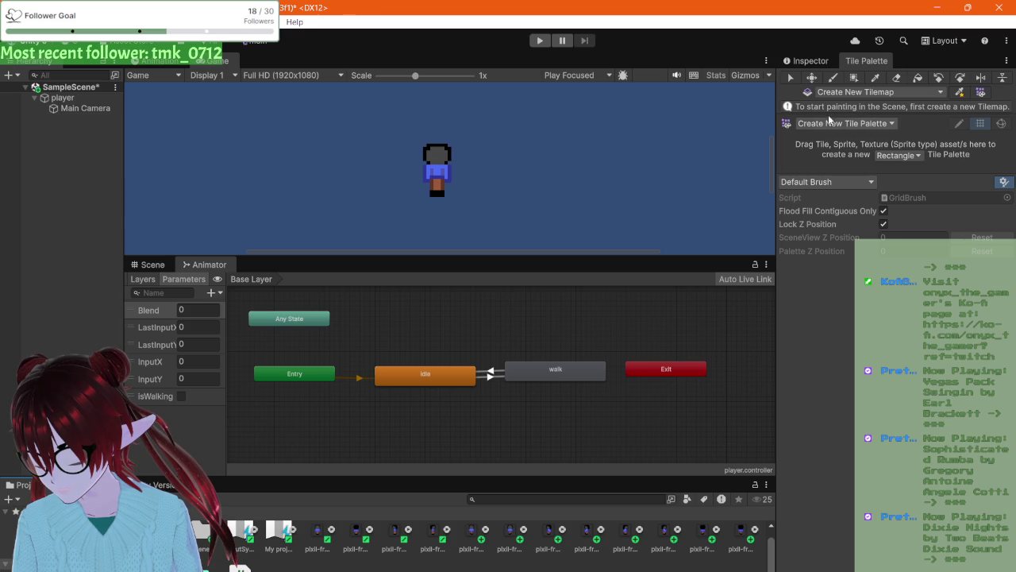
{"action": "right_click", "coordinate": [73, 153]}
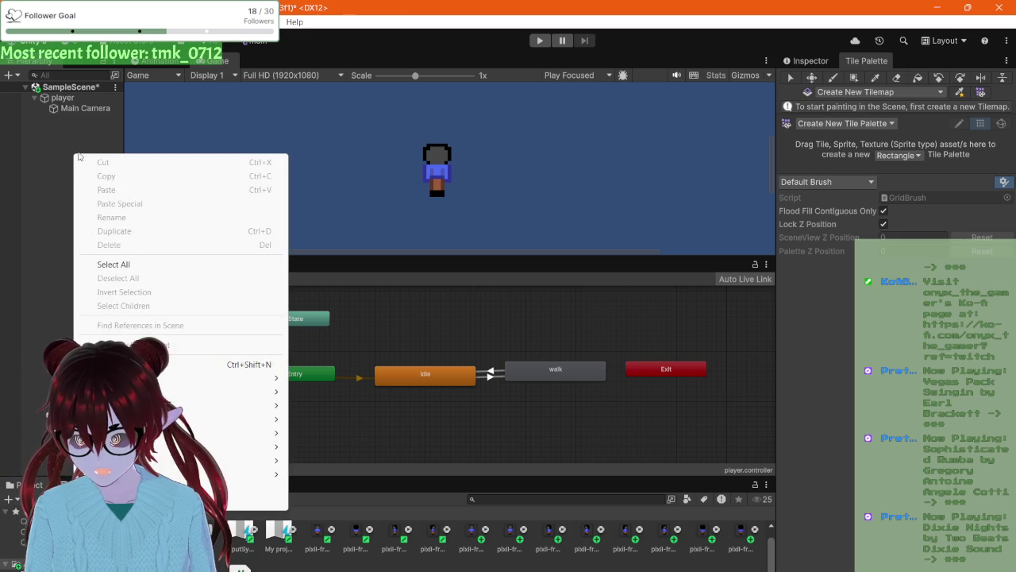
{"action": "mouse_move", "coordinate": [270, 378]}
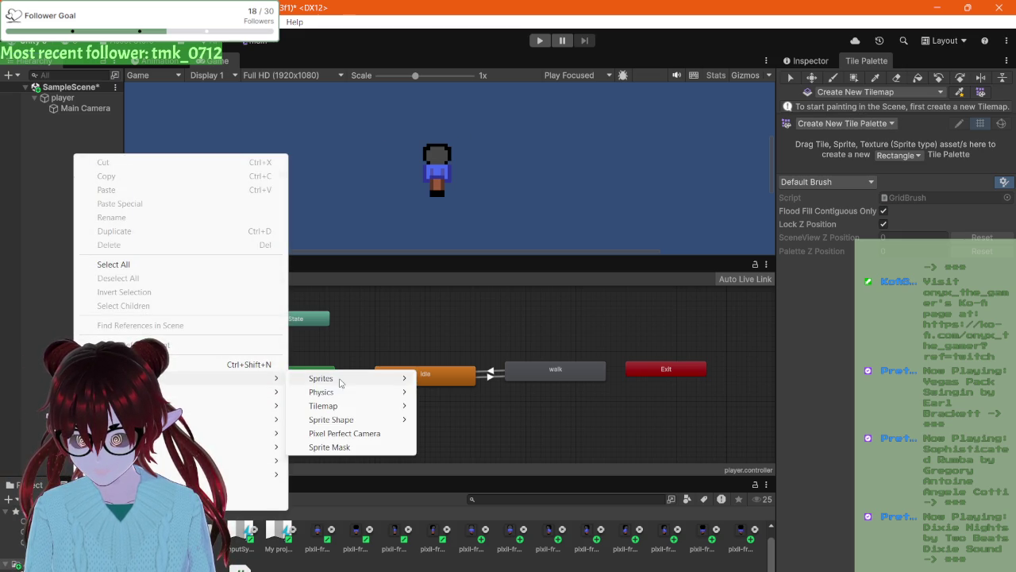
{"action": "mouse_move", "coordinate": [336, 406]}
{"action": "left_click", "coordinate": [493, 407]}
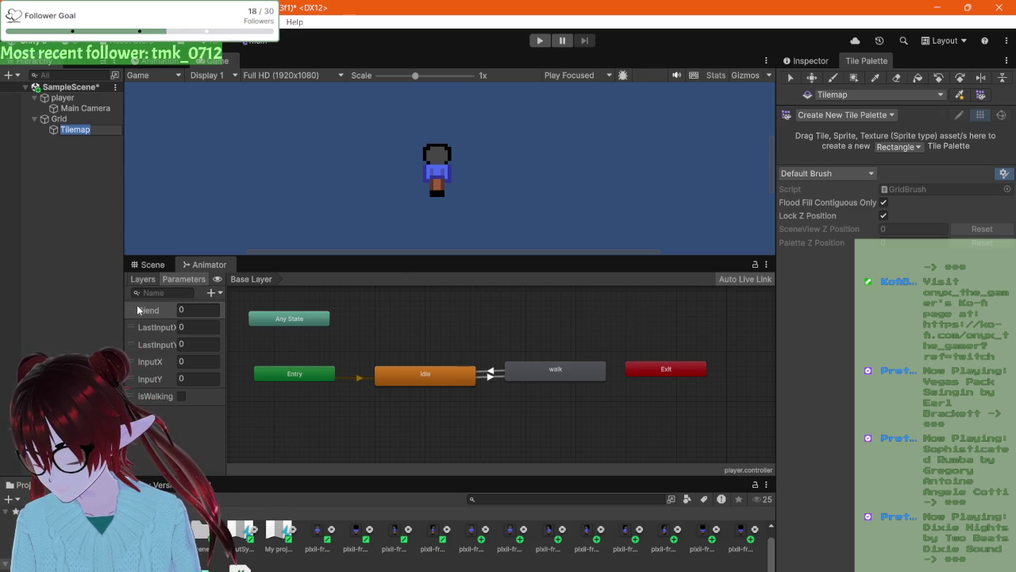
- Turn on Game view gizmos and switch the lower panel to the Scene view
{"action": "left_click", "coordinate": [745, 74]}
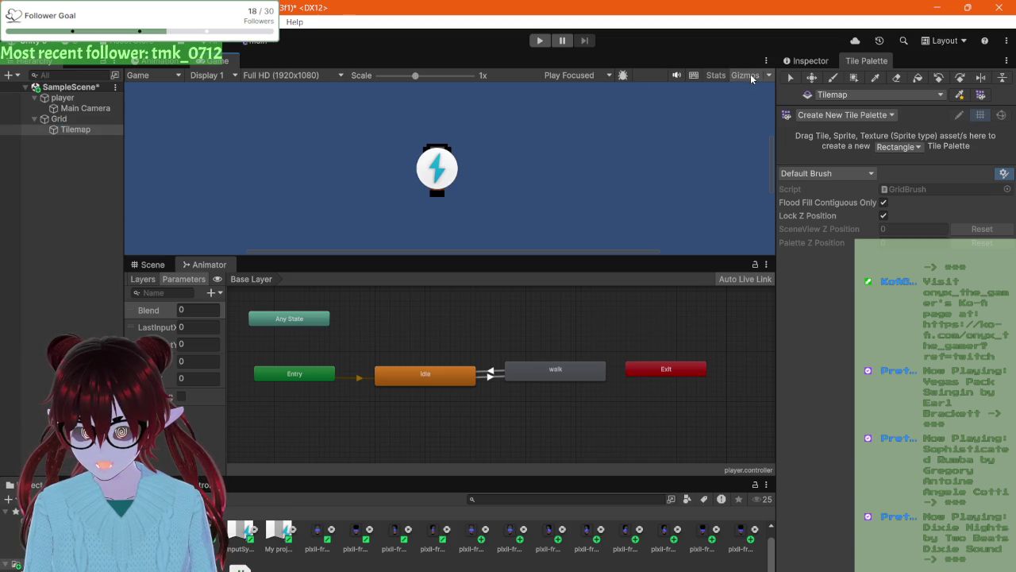
{"action": "scroll", "coordinate": [487, 142], "scroll_direction": "down", "scroll_amount": 2}
{"action": "scroll", "coordinate": [486, 146], "scroll_direction": "down", "scroll_amount": 2}
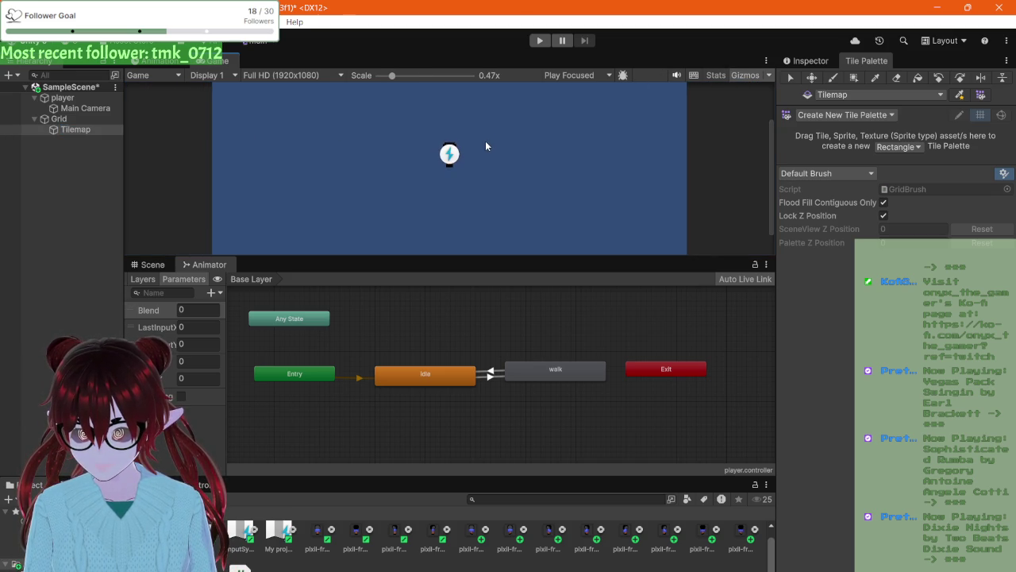
{"action": "left_click", "coordinate": [145, 59]}
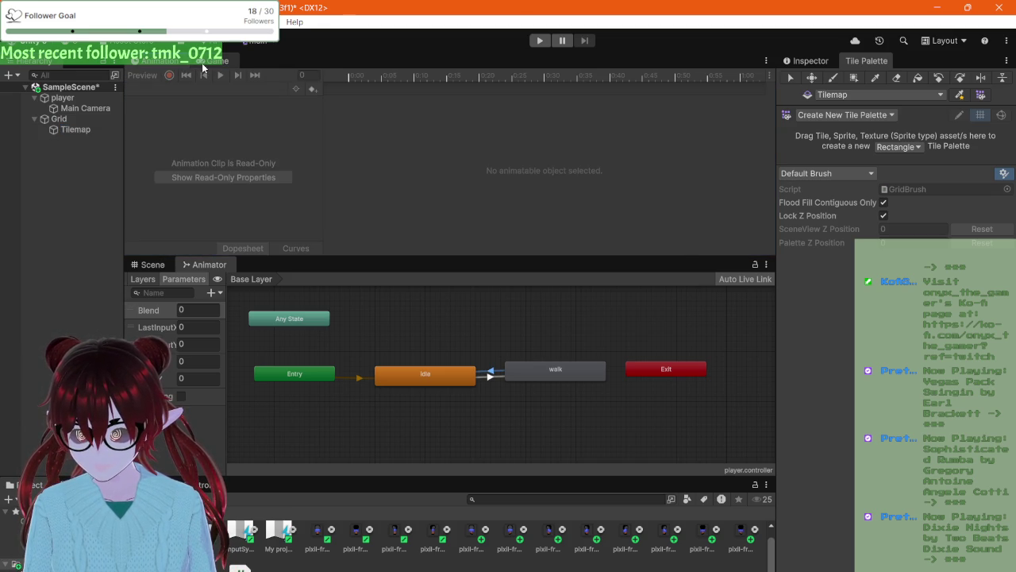
{"action": "left_click", "coordinate": [202, 64]}
{"action": "left_click", "coordinate": [150, 264]}
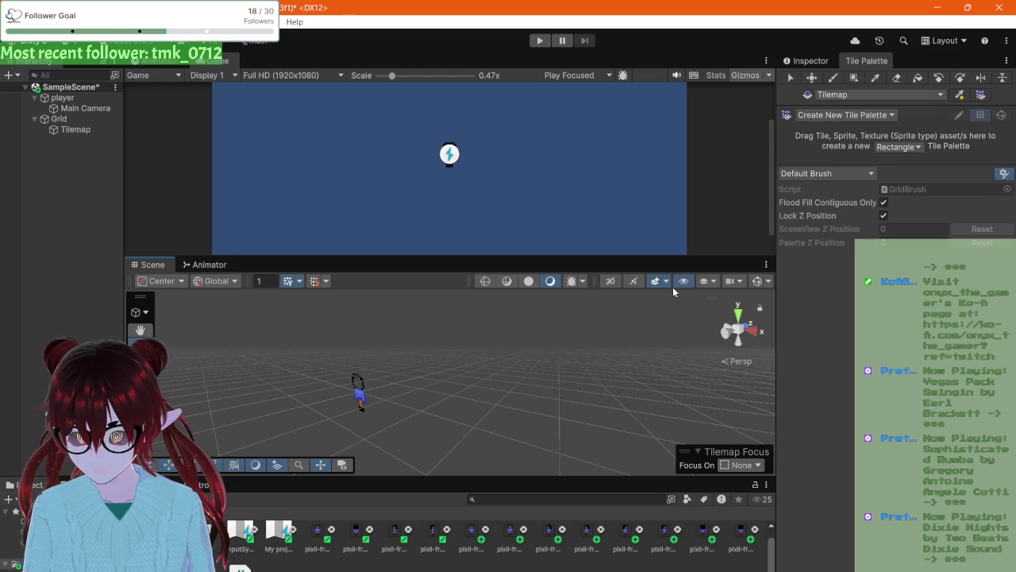
- Set the Scene view to 2D and dock it beside the Game view in the upper panel
{"action": "left_click", "coordinate": [611, 282]}
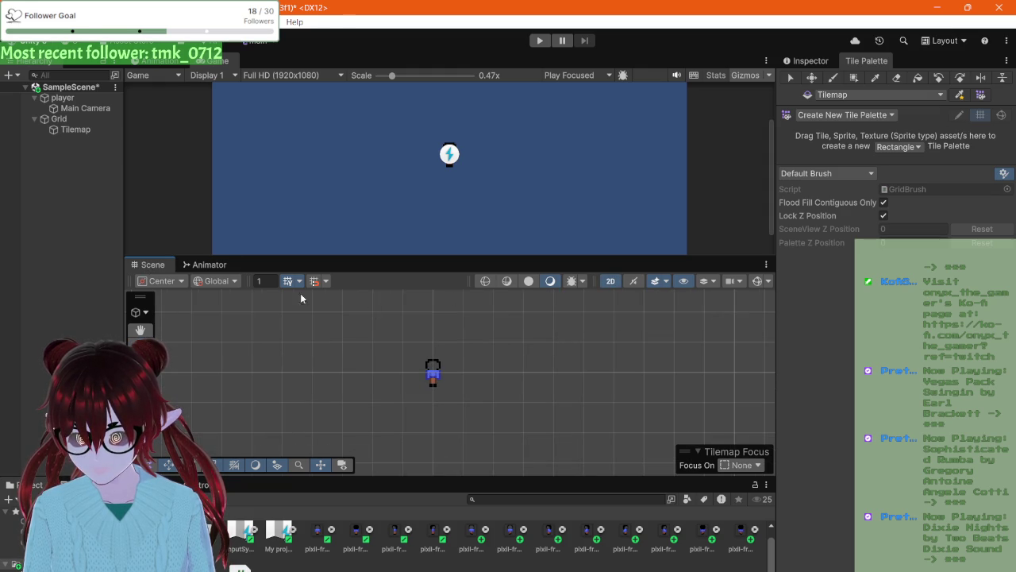
{"action": "left_click_drag", "start_coordinate": [150, 265], "coordinate": [163, 62]}
{"action": "left_click", "coordinate": [199, 62]}
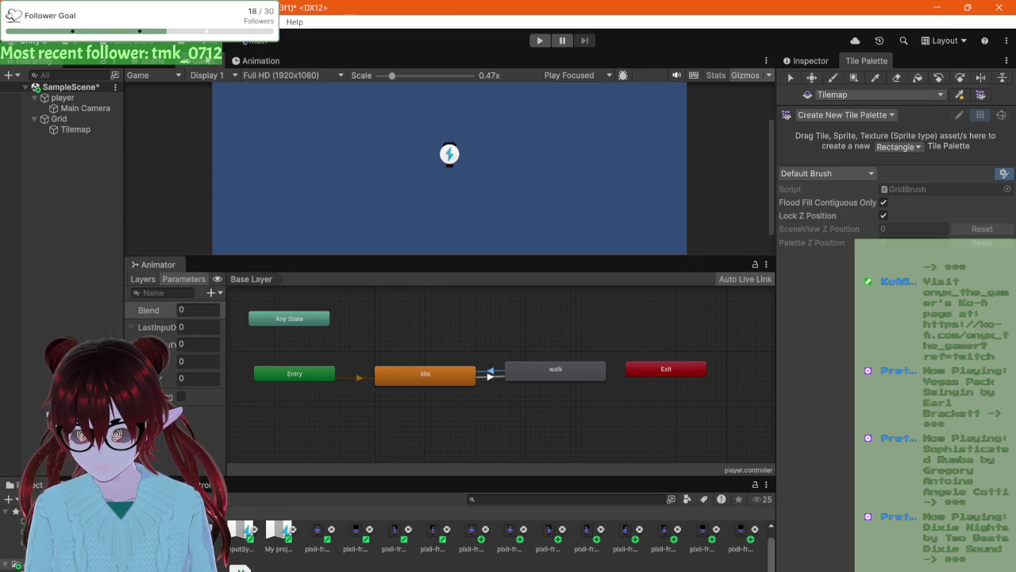
{"action": "left_click", "coordinate": [150, 62]}
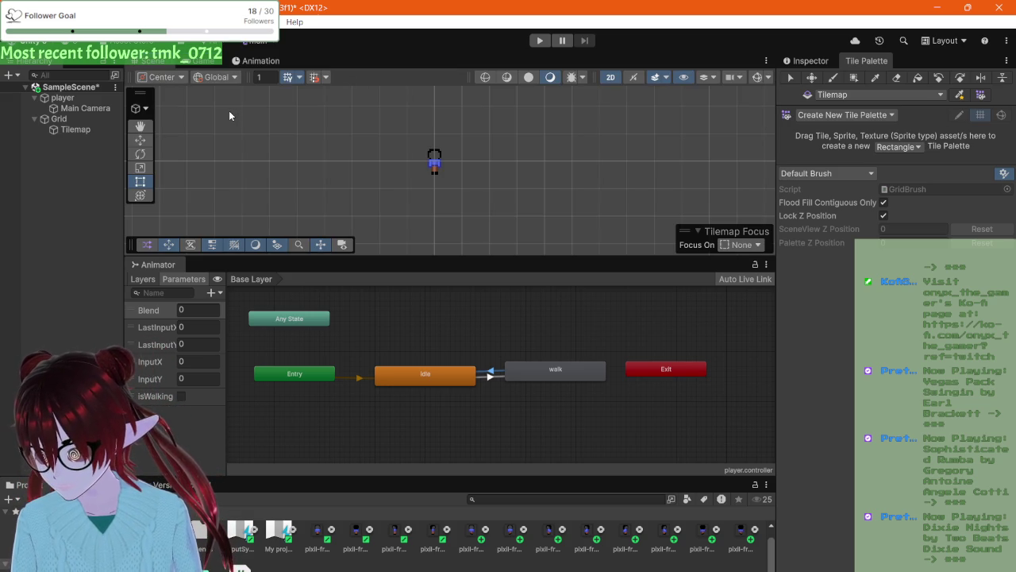
{"action": "scroll", "coordinate": [457, 147], "scroll_direction": "down", "scroll_amount": 2}
{"action": "scroll", "coordinate": [454, 137], "scroll_direction": "down", "scroll_amount": 2}
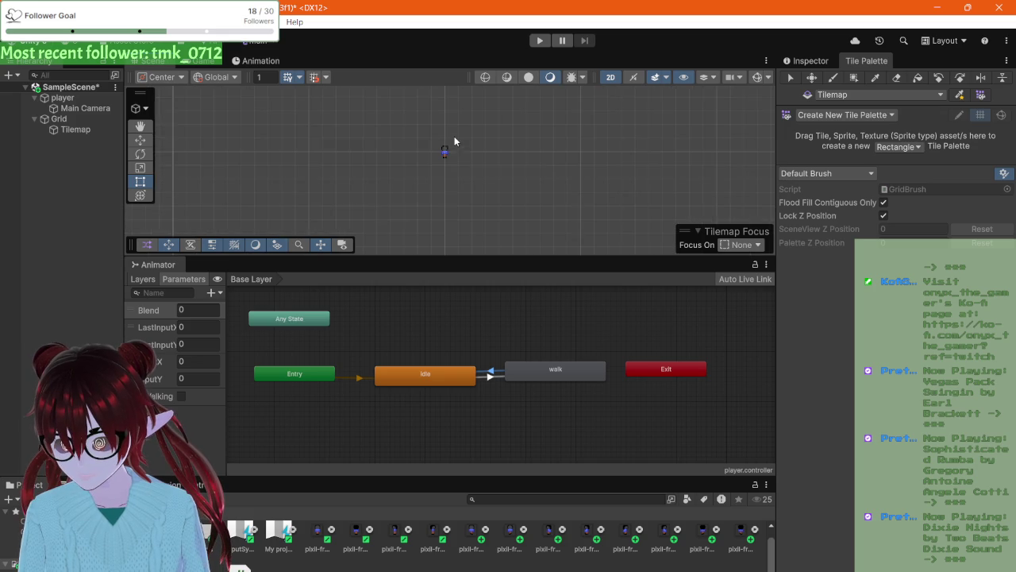
{"action": "scroll", "coordinate": [454, 137], "scroll_direction": "up", "scroll_amount": 1}
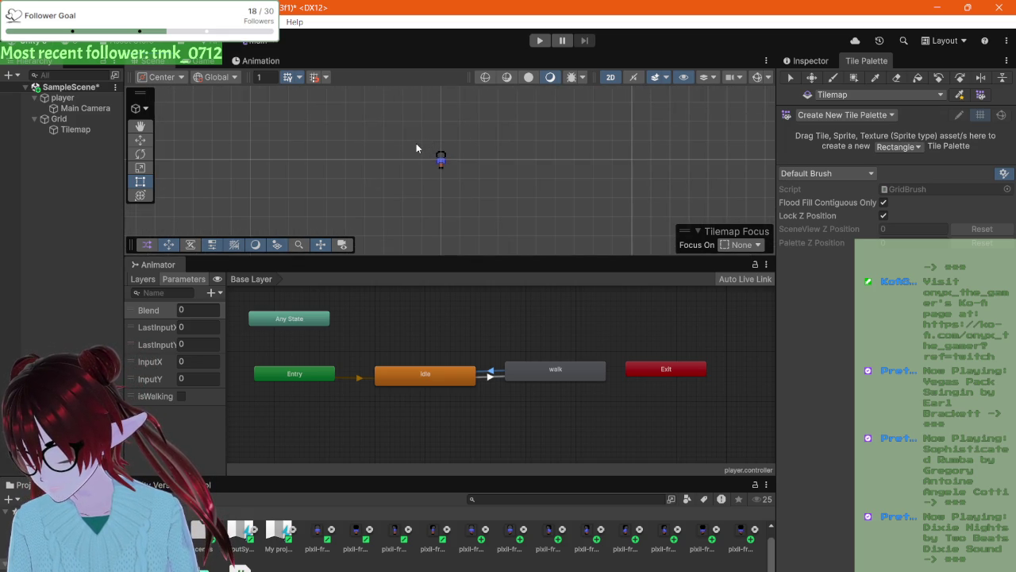
- Select the Tilemap object under Grid in the Hierarchy
{"action": "left_click", "coordinate": [75, 129]}
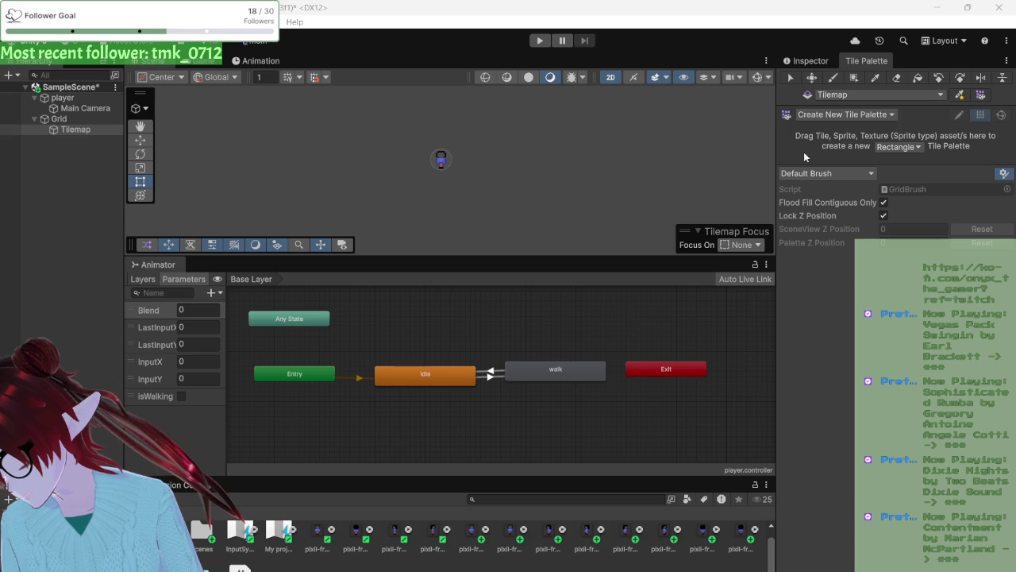
- Create a new tile palette named Ground
{"action": "left_click", "coordinate": [829, 118]}
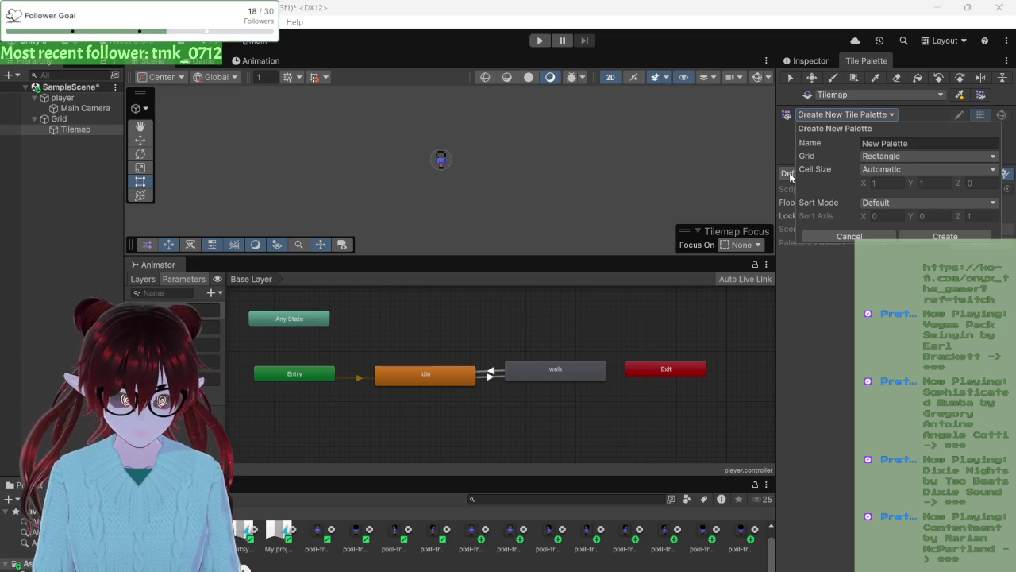
{"action": "left_click", "coordinate": [894, 144]}
{"action": "double_click", "coordinate": [894, 143]}
{"action": "left_click", "coordinate": [886, 144]}
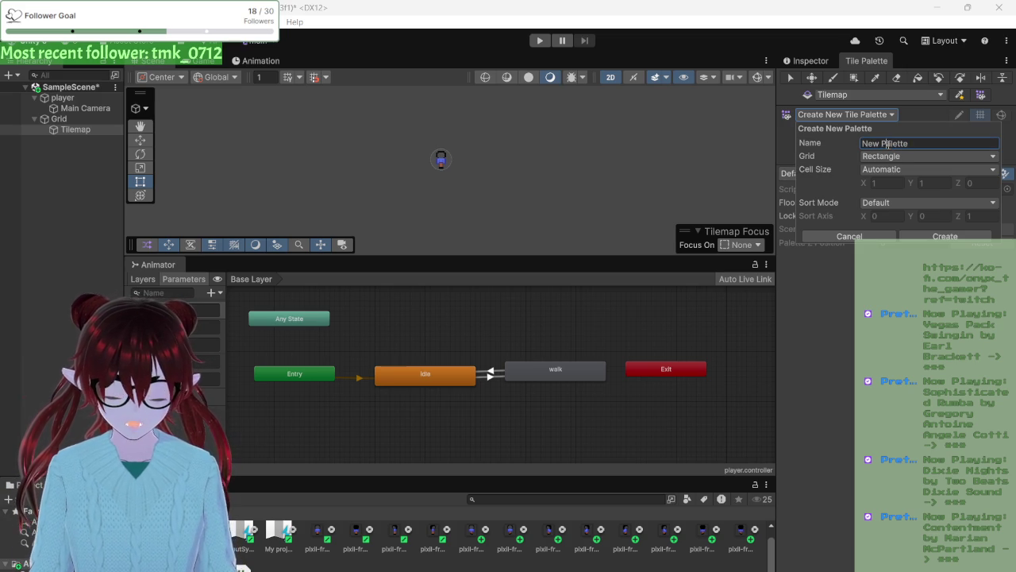
{"action": "triple_click", "coordinate": [887, 144]}
{"action": "type", "text": "und"}
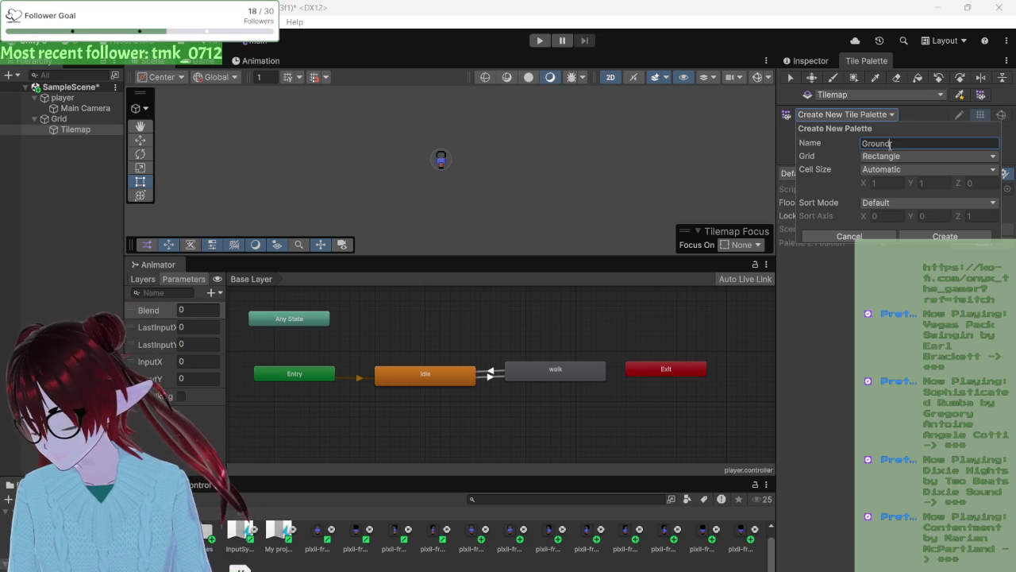
{"action": "left_click", "coordinate": [917, 240]}
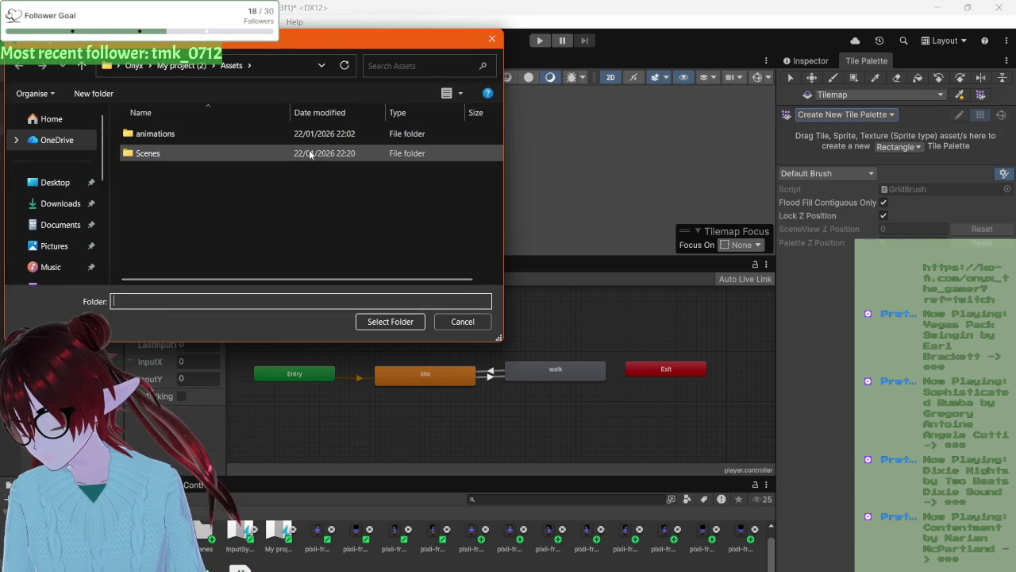
- Save the Ground palette in a new 'ground palette' folder inside Assets
{"action": "double_click", "coordinate": [229, 147]}
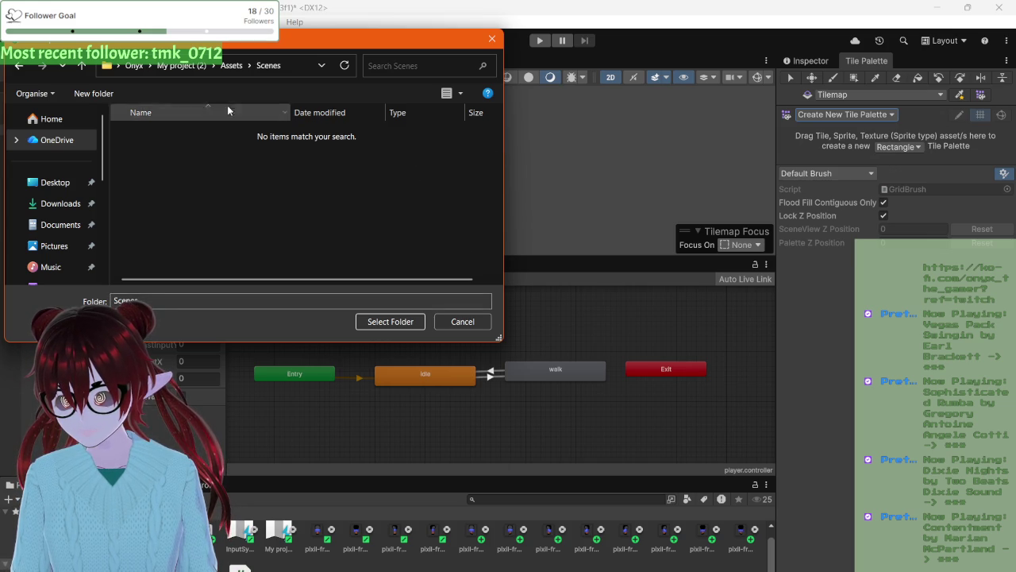
{"action": "left_click", "coordinate": [231, 65]}
{"action": "double_click", "coordinate": [196, 134]}
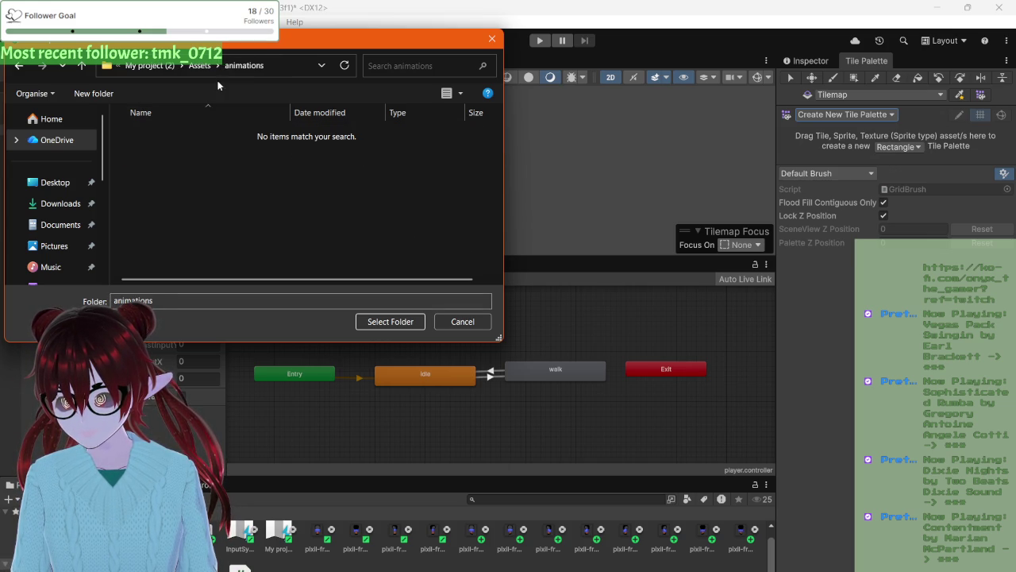
{"action": "left_click", "coordinate": [199, 65]}
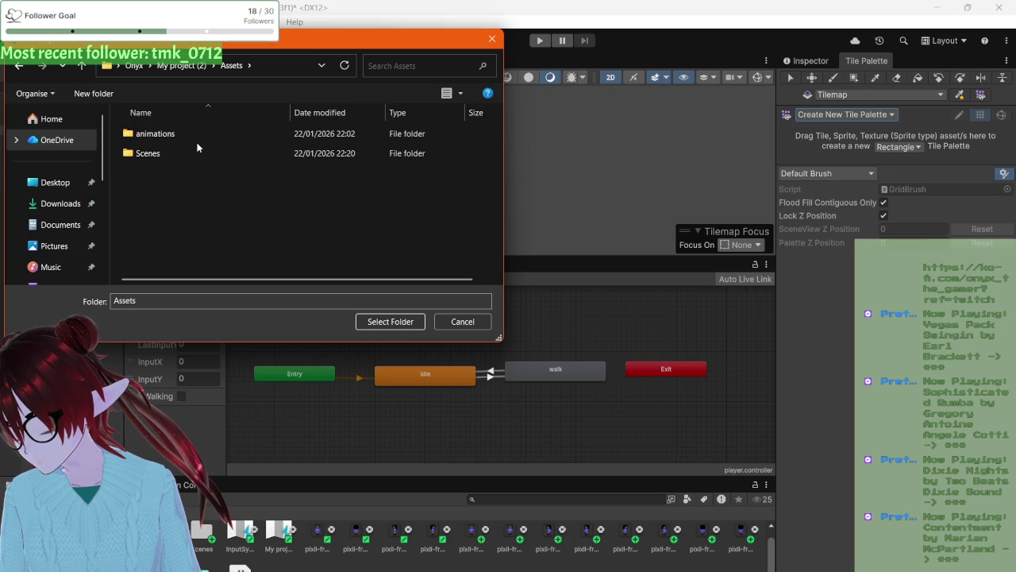
{"action": "left_click", "coordinate": [93, 93]}
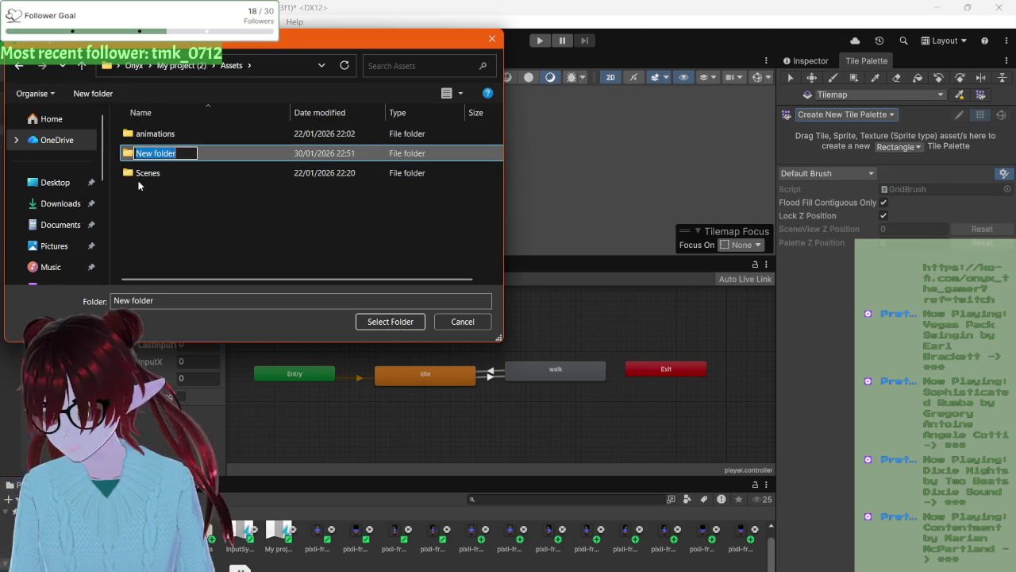
{"action": "type", "text": "g"}
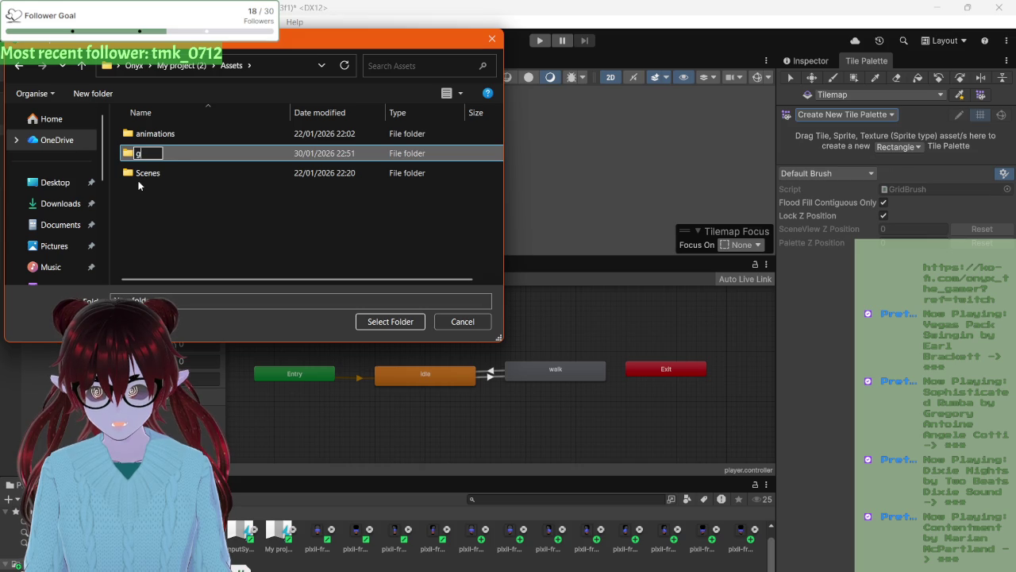
{"action": "type", "text": "round pallette"}
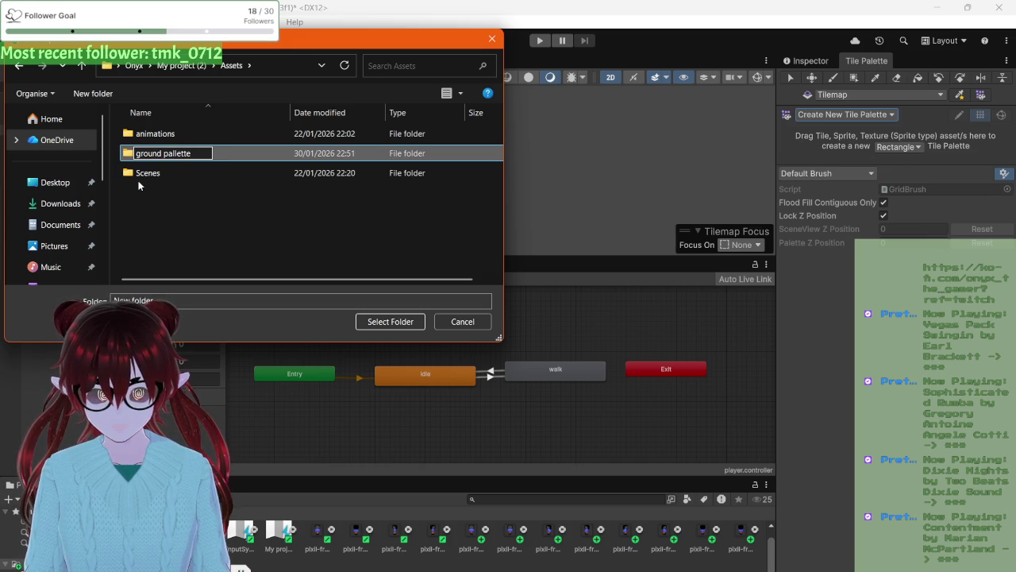
{"action": "key", "text": "BackSpace"}
{"action": "key", "text": "BackSpace"}
{"action": "key", "text": "BackSpace"}
{"action": "key", "text": "BackSpace"}
{"action": "key", "text": "BackSpace"}
{"action": "type", "text": "ette"}
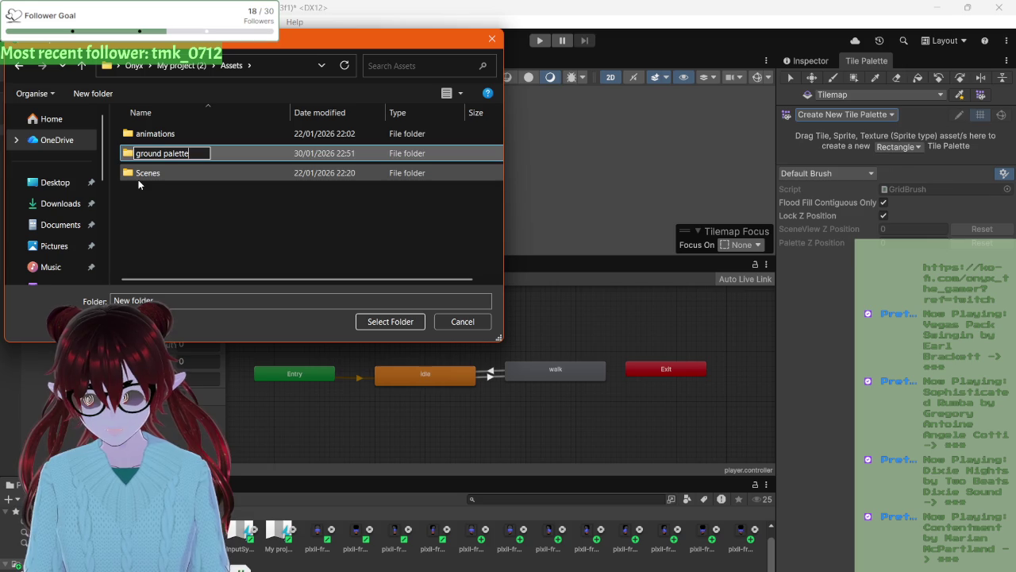
{"action": "key", "text": "Return"}
{"action": "left_click", "coordinate": [401, 320]}
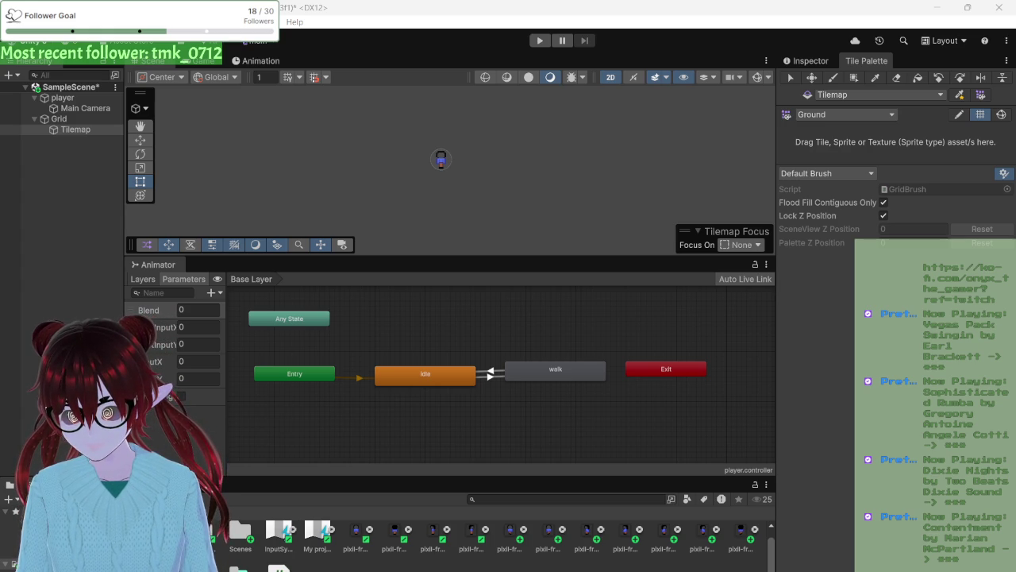
{"action": "mouse_move", "coordinate": [253, 568]}
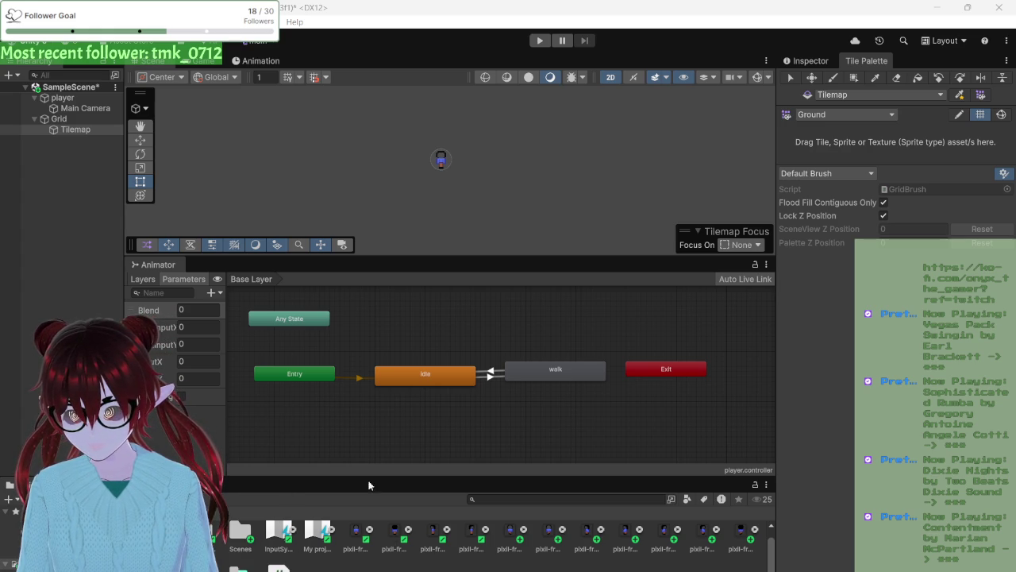
{"action": "left_click", "coordinate": [832, 119]}
{"action": "left_click", "coordinate": [832, 123]}
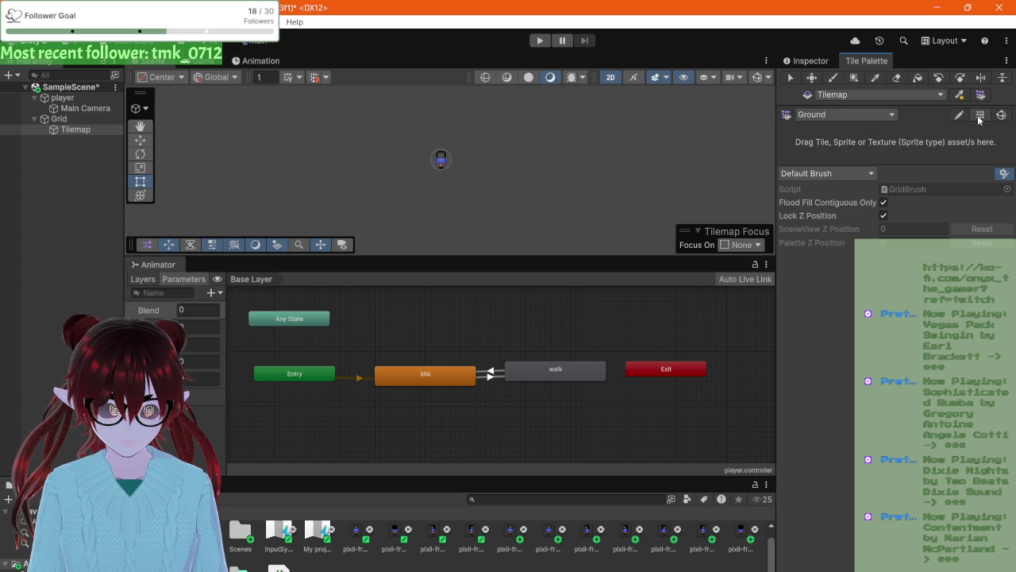
{"action": "left_click", "coordinate": [870, 172]}
{"action": "left_click", "coordinate": [868, 172]}
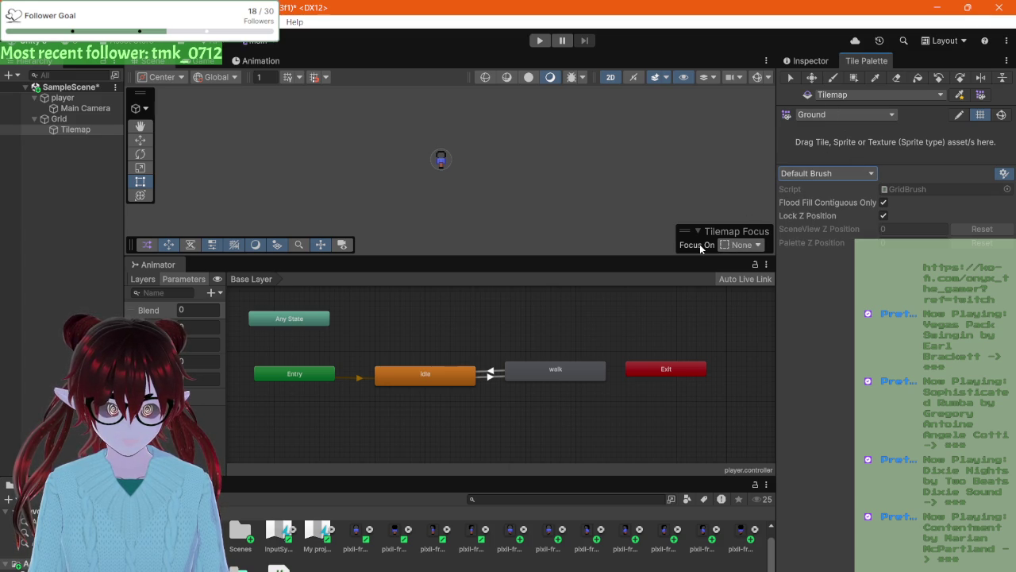
- Try tilemap focus on Tilemap and Grid, reset it to None, and dock Game beside Animator
{"action": "left_click", "coordinate": [735, 248]}
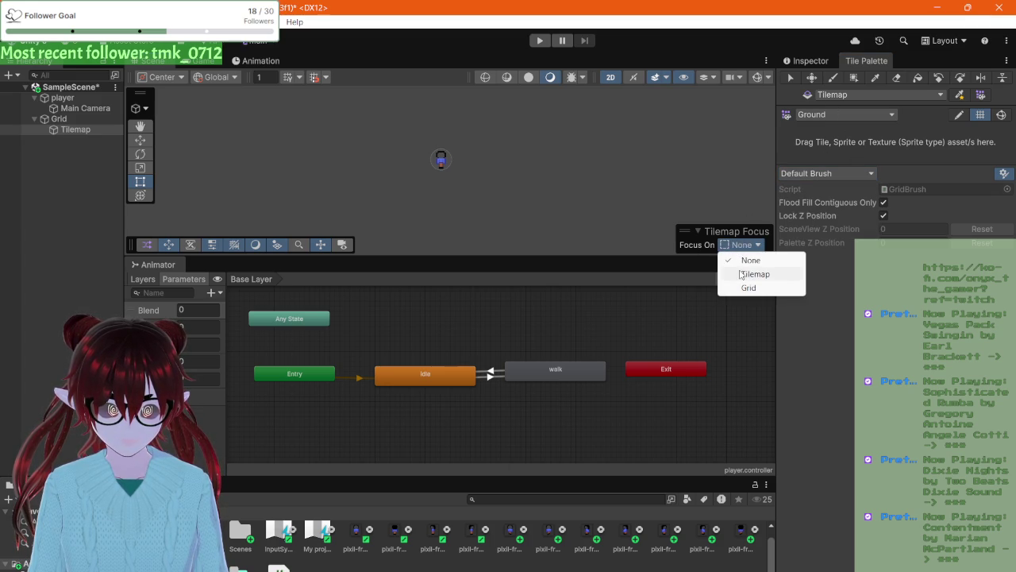
{"action": "left_click", "coordinate": [755, 273]}
{"action": "left_click", "coordinate": [737, 246]}
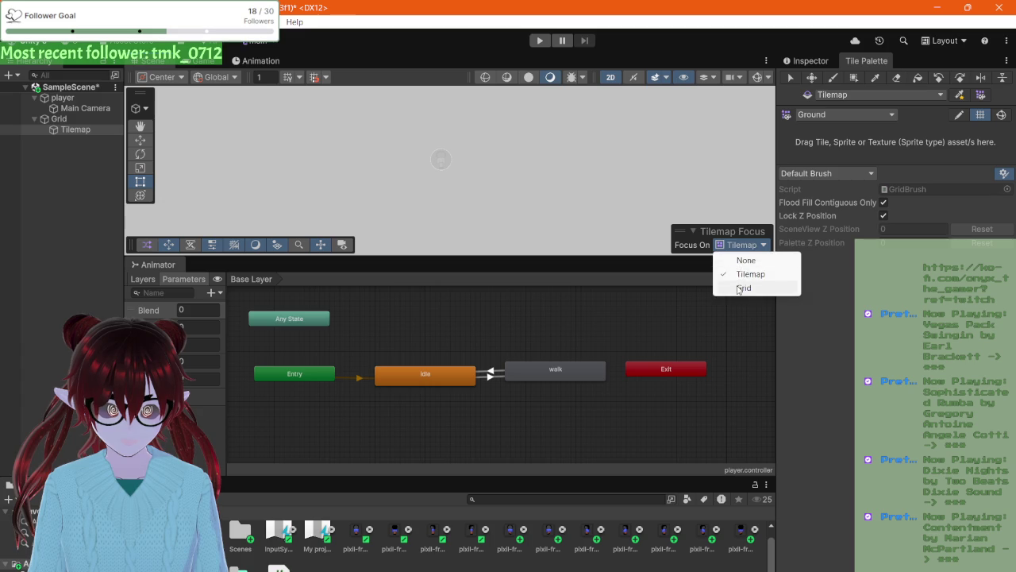
{"action": "left_click", "coordinate": [743, 288]}
{"action": "left_click", "coordinate": [732, 246]}
{"action": "left_click", "coordinate": [746, 260]}
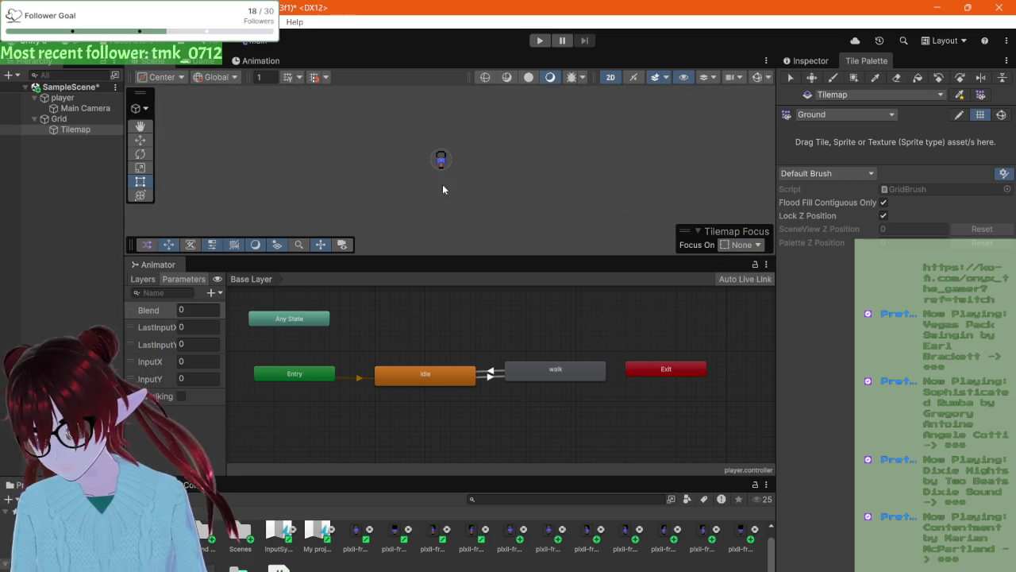
{"action": "mouse_move", "coordinate": [207, 63]}
{"action": "left_mouse_down"}
{"action": "mouse_move", "coordinate": [249, 265]}
{"action": "mouse_move", "coordinate": [223, 265]}
{"action": "left_mouse_up"}
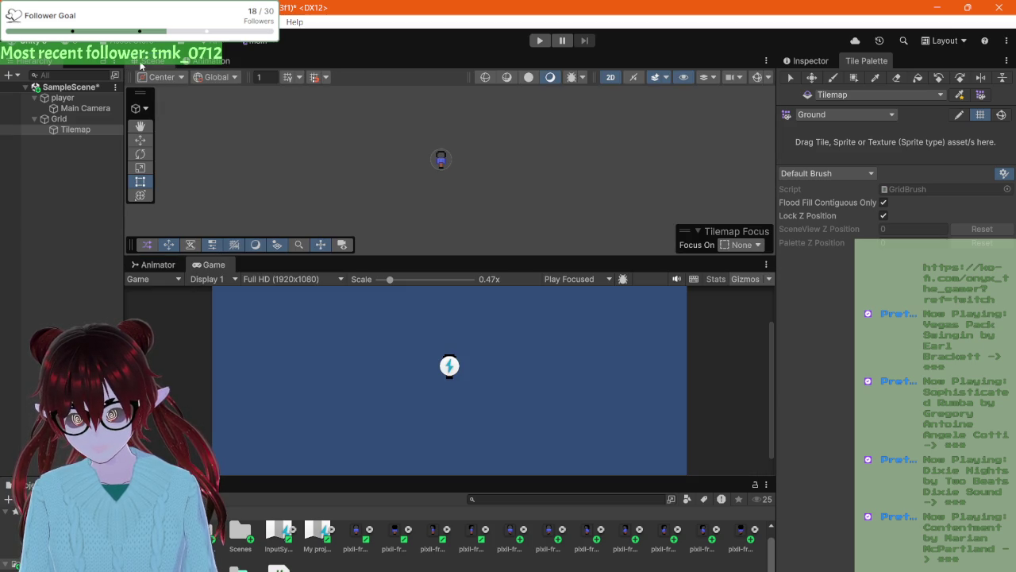
- Return the upper panel to the Scene view and review the target tilemap and palette lists
{"action": "left_click", "coordinate": [201, 66]}
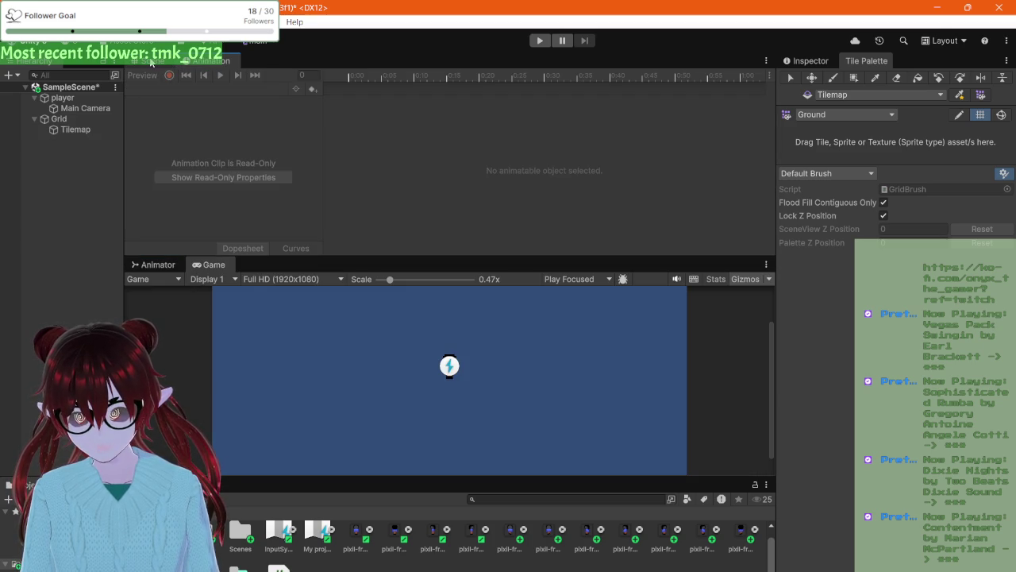
{"action": "left_click", "coordinate": [153, 62]}
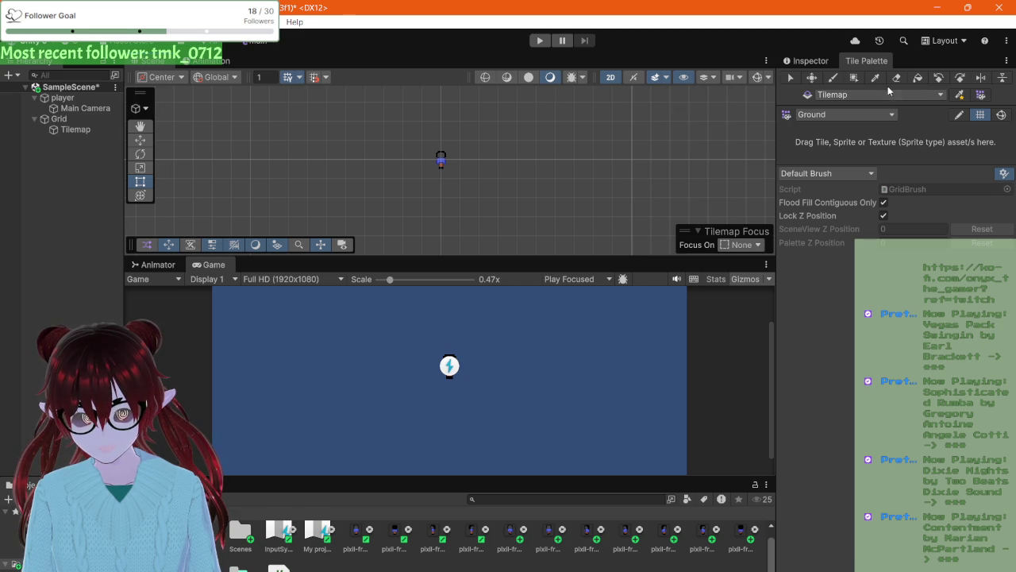
{"action": "left_click", "coordinate": [844, 98]}
{"action": "left_click", "coordinate": [842, 99]}
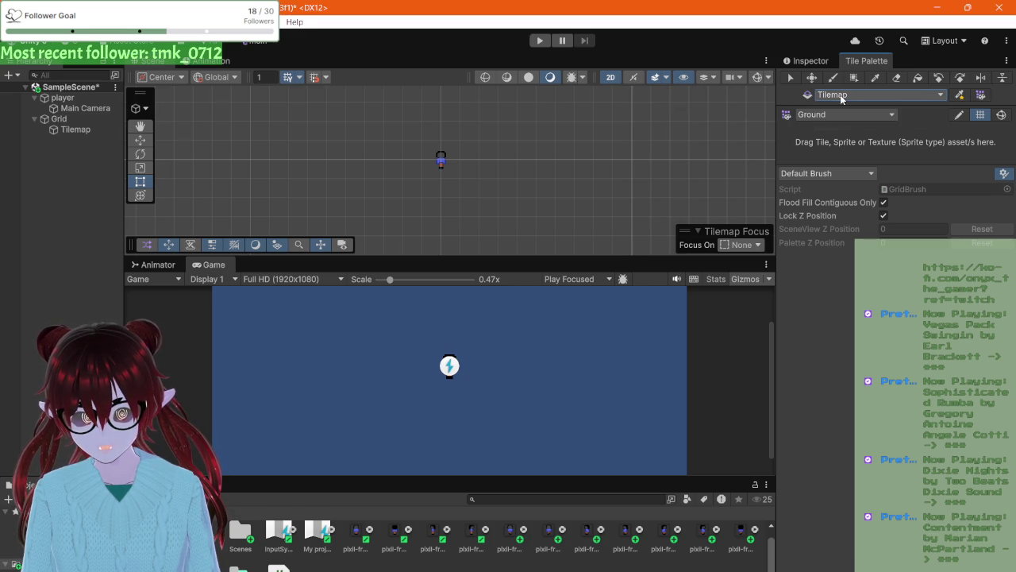
{"action": "left_click", "coordinate": [832, 114]}
{"action": "left_click", "coordinate": [832, 114]}
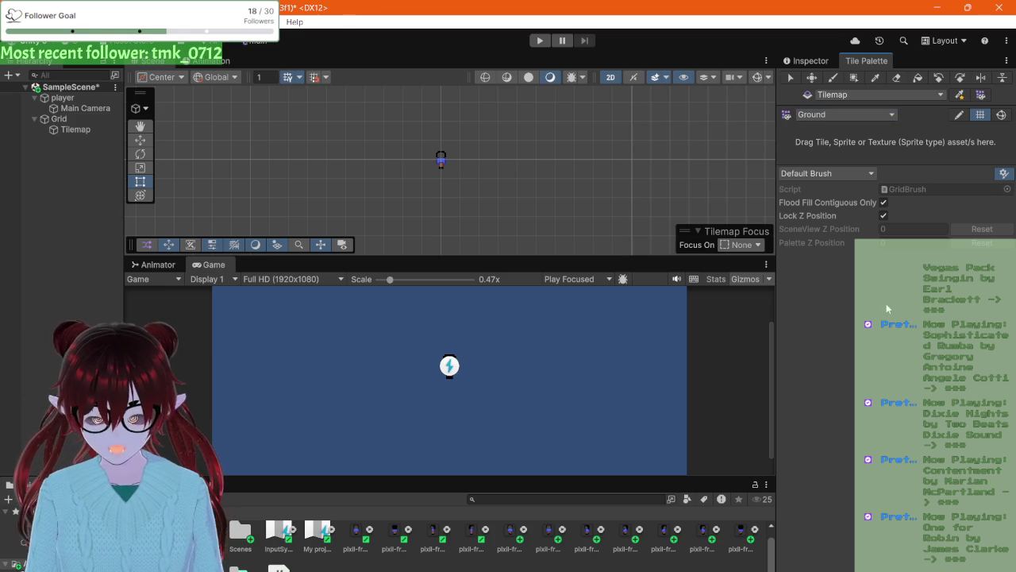
- Undo to remove the Grid and Tilemap, keeping Ground as the selected palette
{"action": "key", "text": "ctrl+z"}
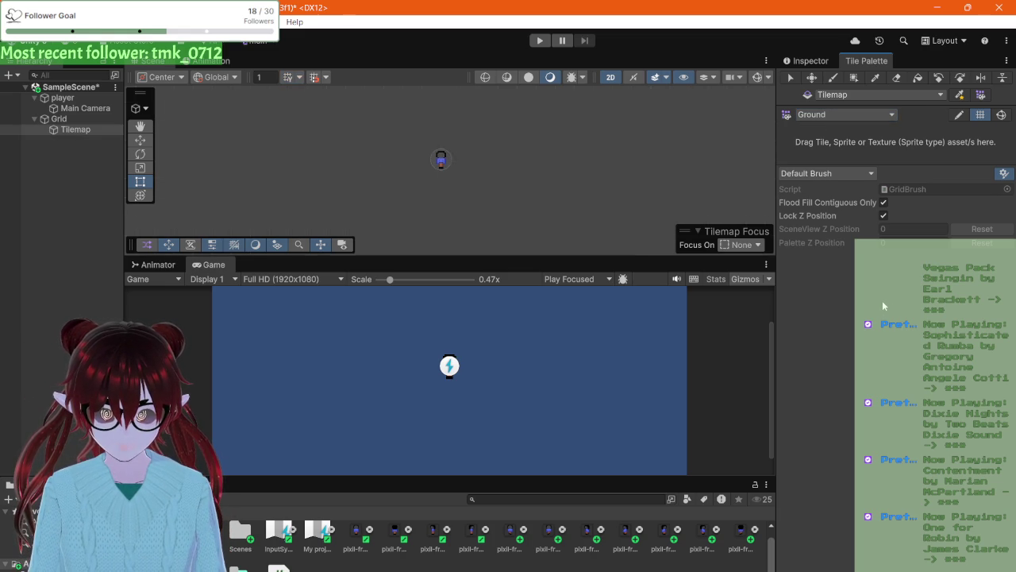
{"action": "left_click", "coordinate": [838, 120]}
{"action": "left_click", "coordinate": [839, 119]}
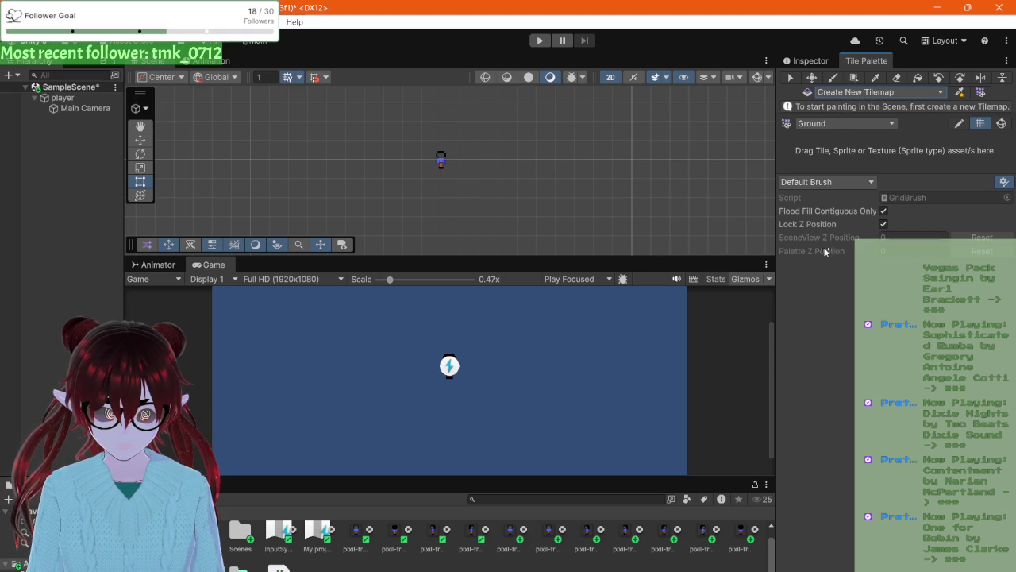
{"action": "left_click", "coordinate": [840, 92]}
{"action": "left_click", "coordinate": [839, 105]}
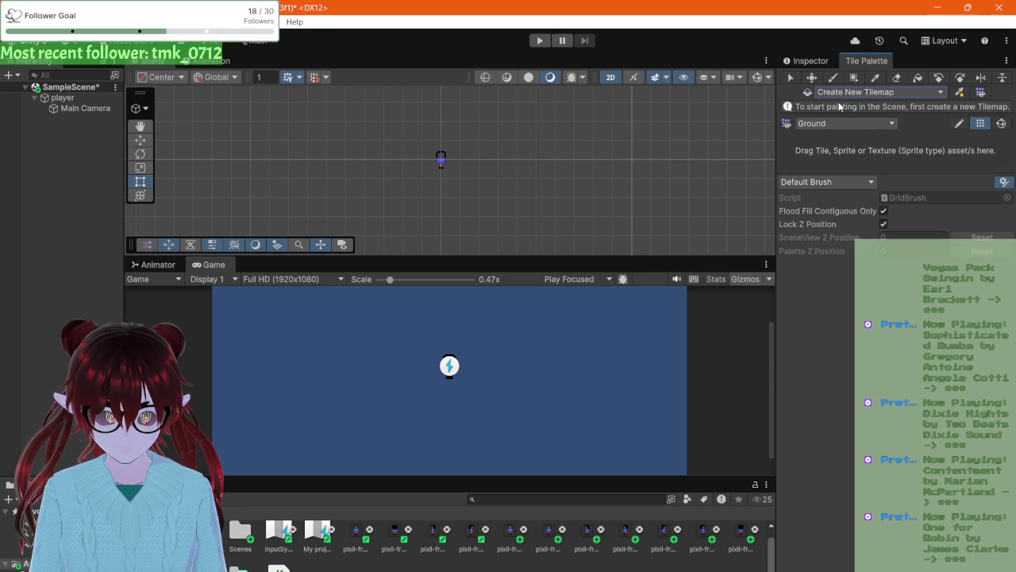
{"action": "left_click", "coordinate": [828, 123]}
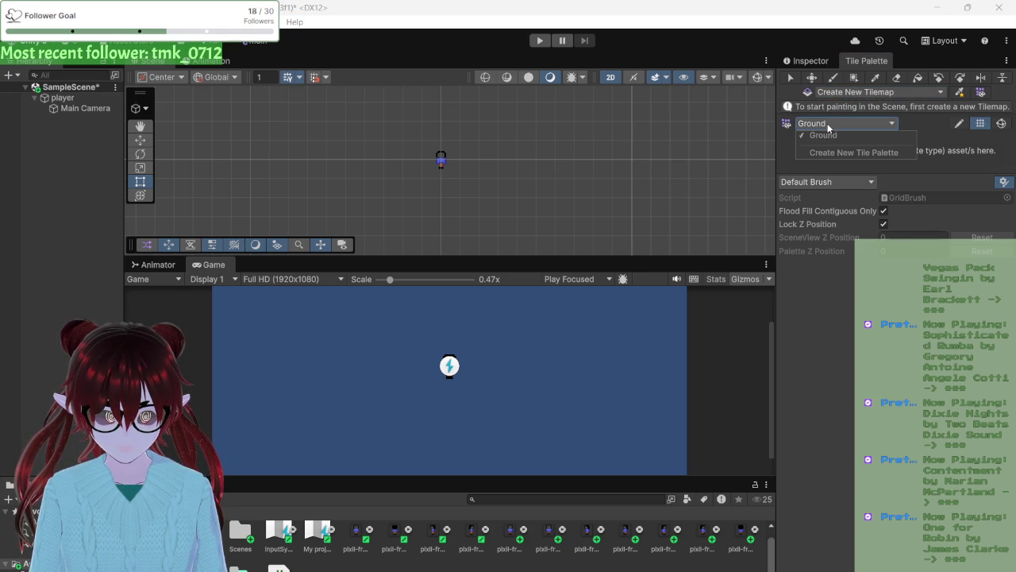
{"action": "left_click", "coordinate": [821, 136]}
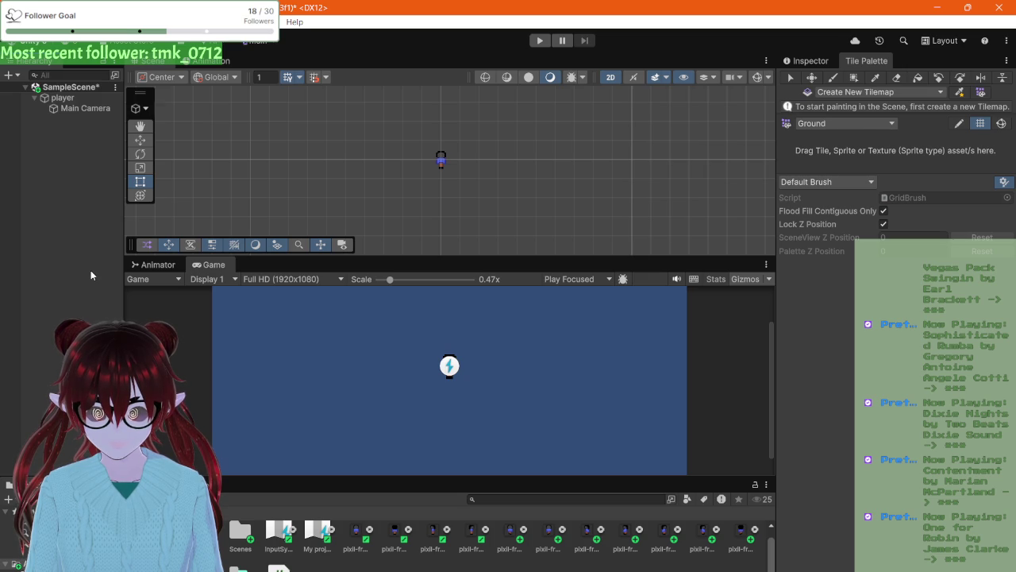
{"action": "key", "text": "ctrl+z"}
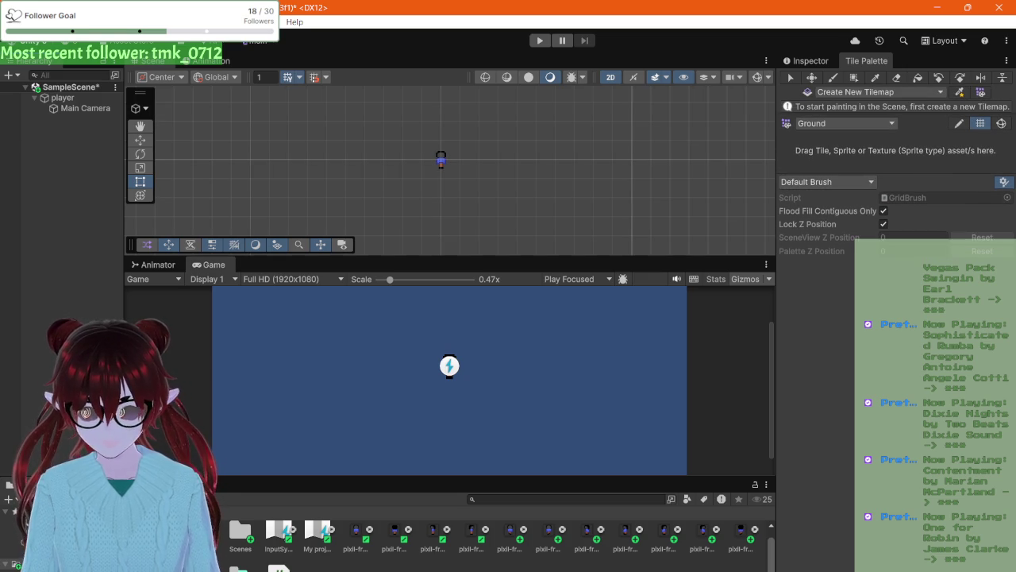
- Close the Tile Palette tab and add a Rectangular Tilemap via Hierarchy > 2D Object > Tilemap
{"action": "right_click", "coordinate": [70, 130]}
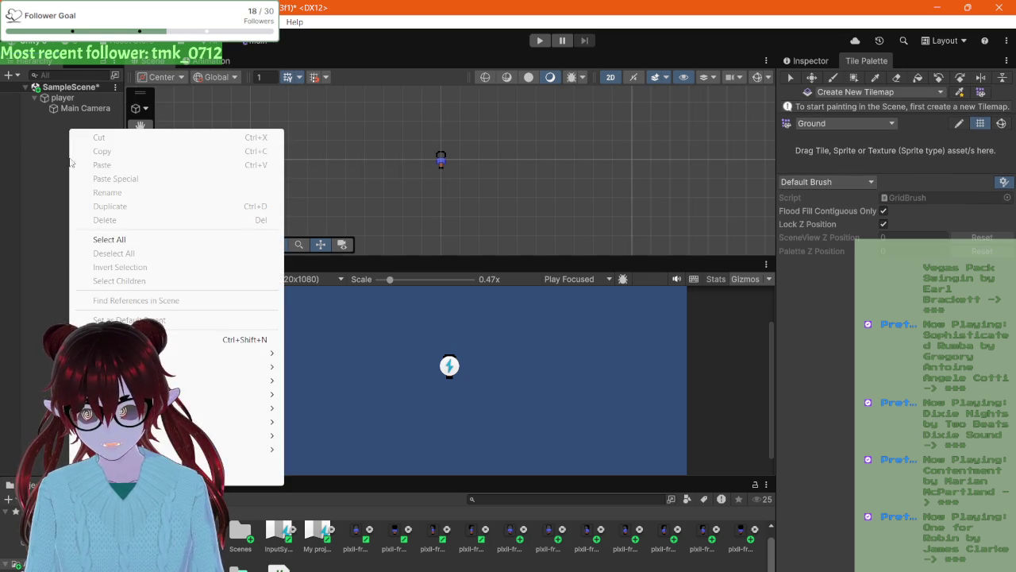
{"action": "right_click", "coordinate": [862, 66]}
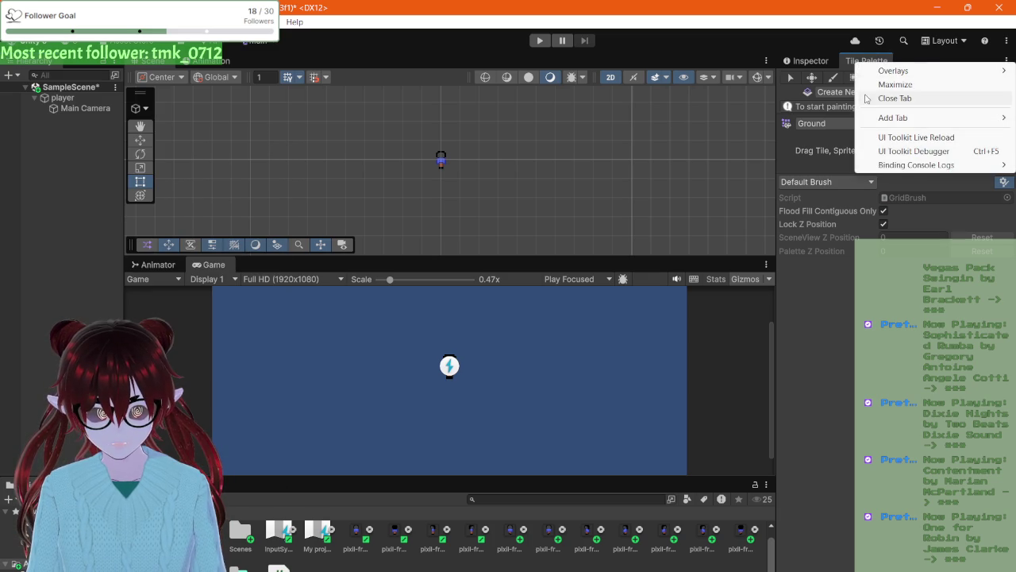
{"action": "left_click", "coordinate": [873, 98]}
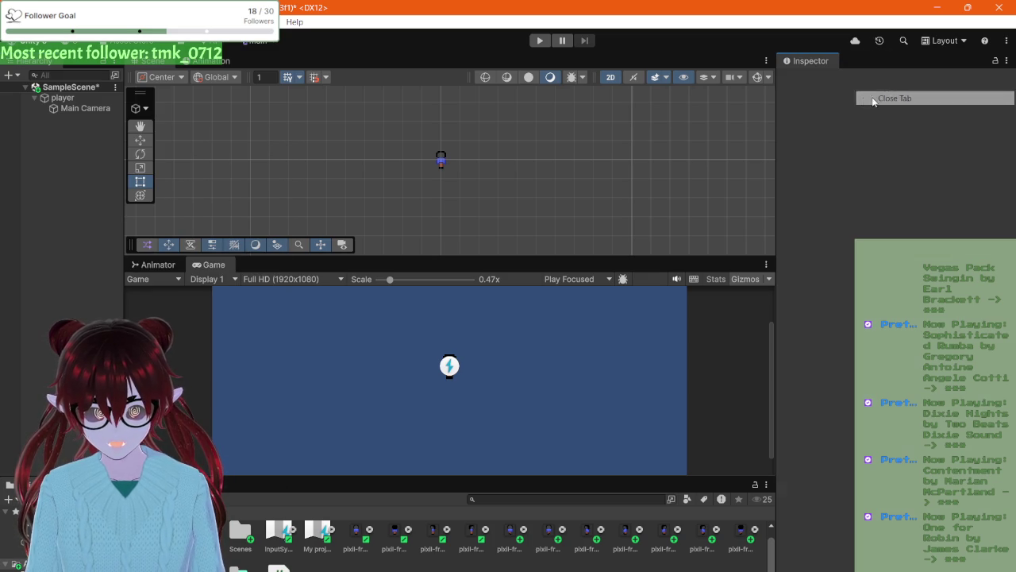
{"action": "right_click", "coordinate": [64, 146]}
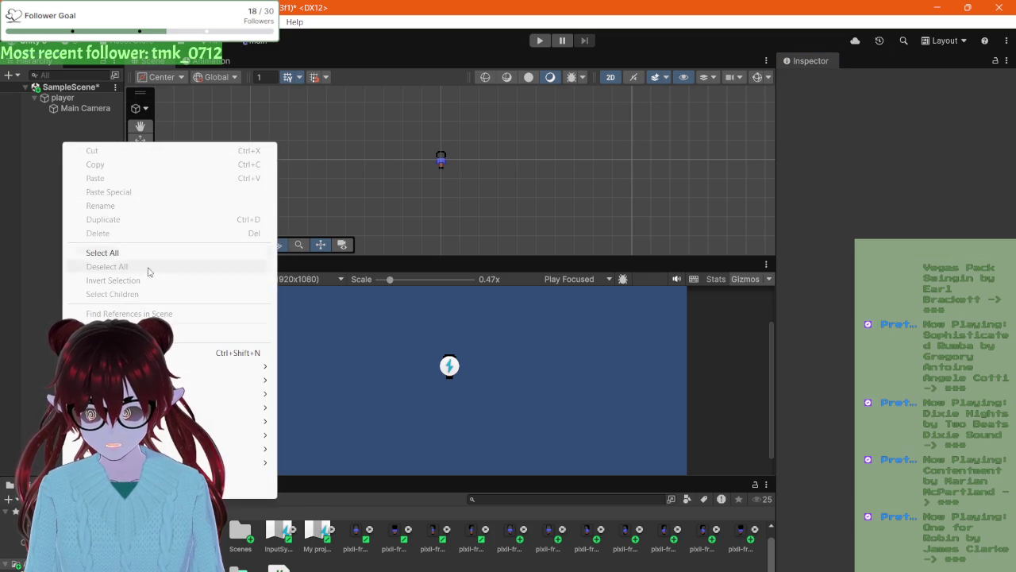
{"action": "mouse_move", "coordinate": [332, 394]}
{"action": "left_click", "coordinate": [441, 395]}
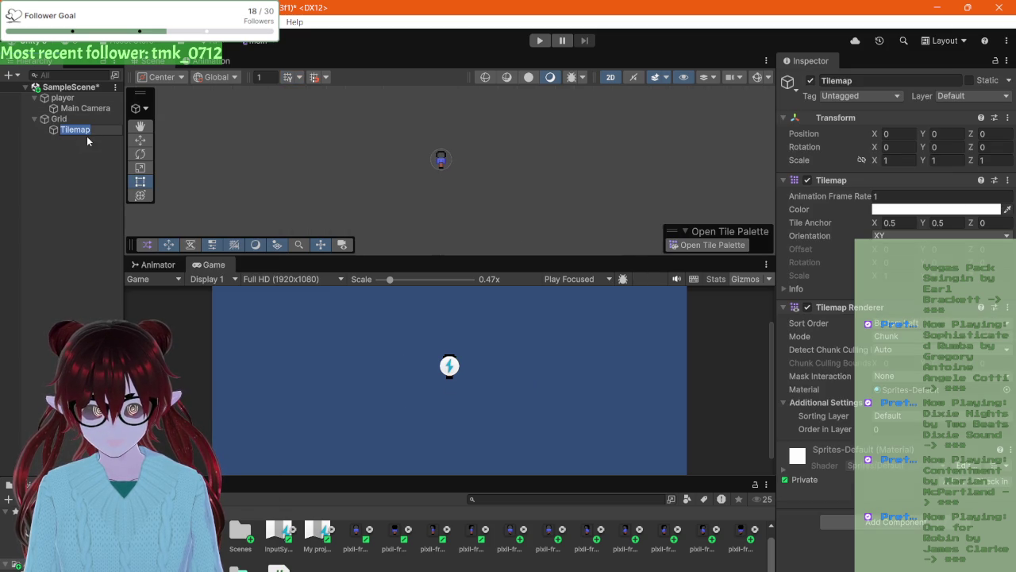
- Reopen the Tile Palette from Window > 2D and dock it beside the Inspector
{"action": "left_click", "coordinate": [261, 21]}
{"action": "mouse_move", "coordinate": [291, 123]}
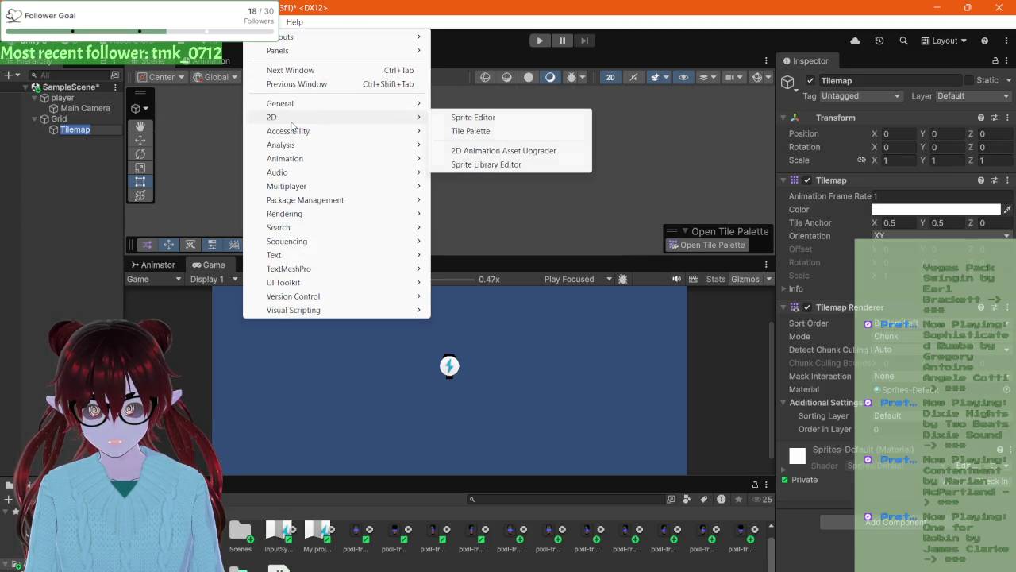
{"action": "left_click", "coordinate": [470, 131]}
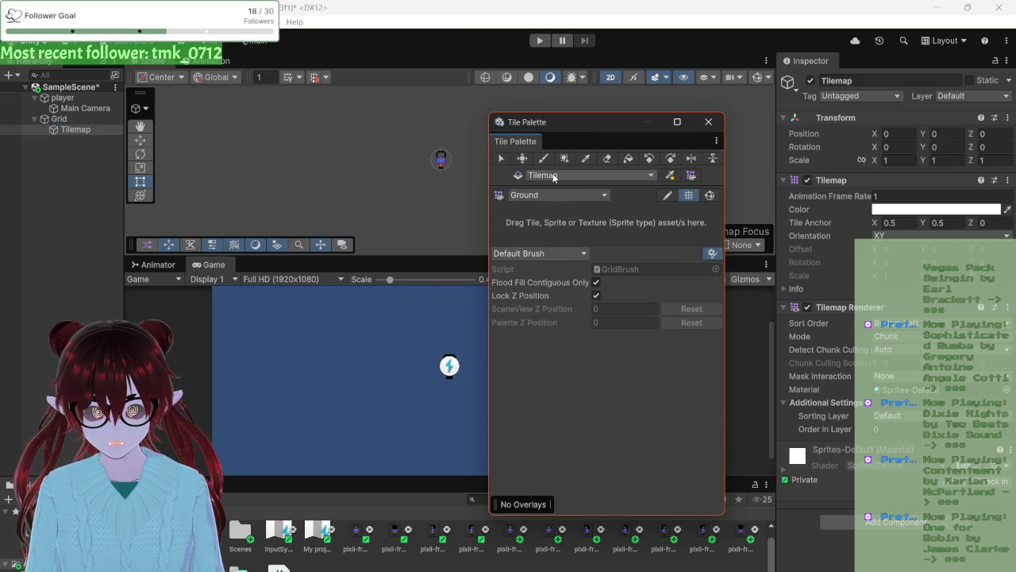
{"action": "mouse_move", "coordinate": [516, 141]}
{"action": "left_mouse_down"}
{"action": "mouse_move", "coordinate": [897, 63]}
{"action": "mouse_move", "coordinate": [864, 70]}
{"action": "left_mouse_up"}
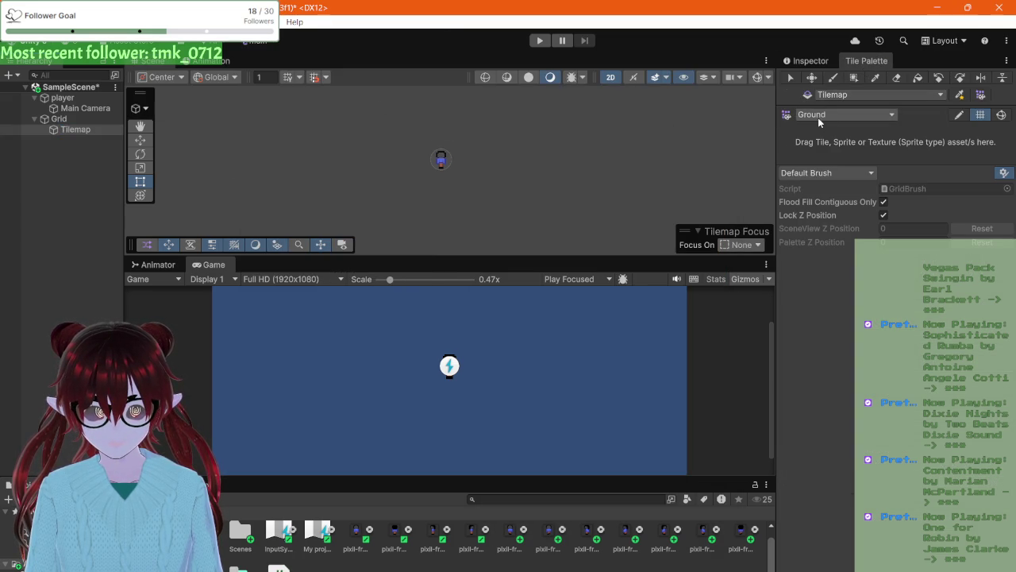
{"action": "left_click", "coordinate": [958, 117]}
{"action": "left_click", "coordinate": [976, 116]}
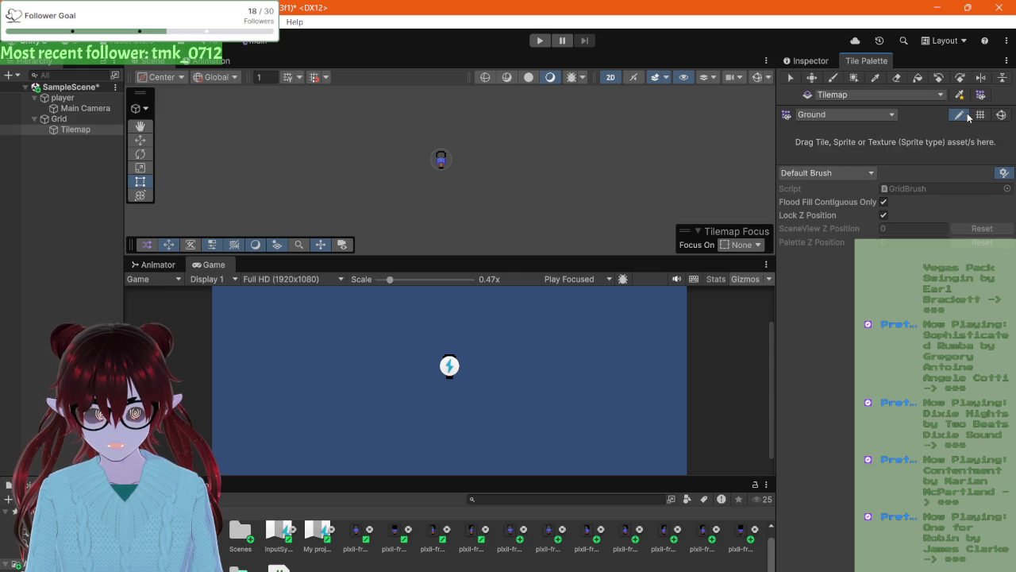
{"action": "left_click", "coordinate": [941, 94]}
{"action": "left_click", "coordinate": [842, 102]}
{"action": "left_click", "coordinate": [940, 94]}
{"action": "left_click", "coordinate": [841, 103]}
{"action": "left_click", "coordinate": [884, 95]}
{"action": "left_click", "coordinate": [878, 118]}
{"action": "left_click", "coordinate": [878, 100]}
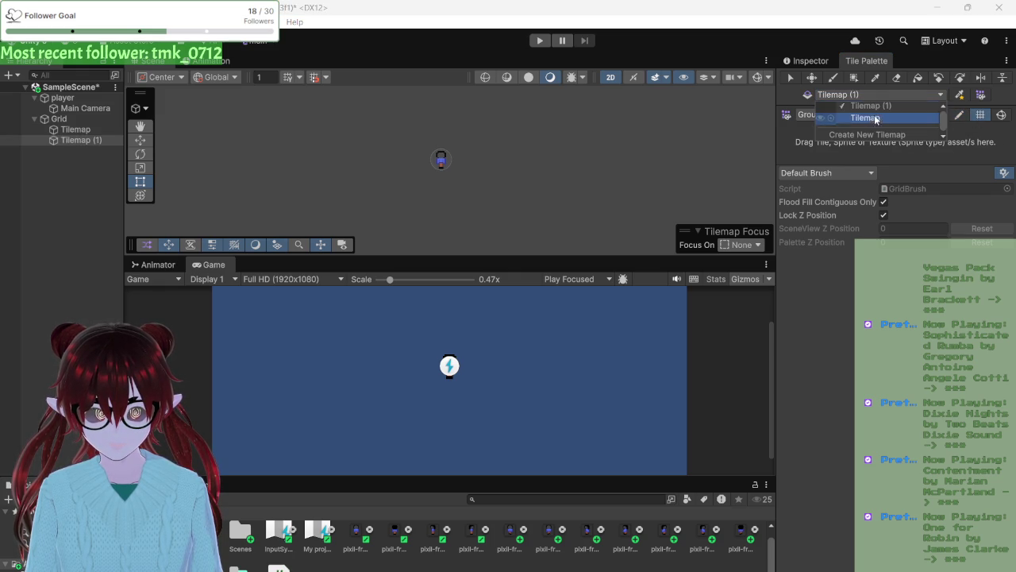
{"action": "mouse_move", "coordinate": [868, 135]}
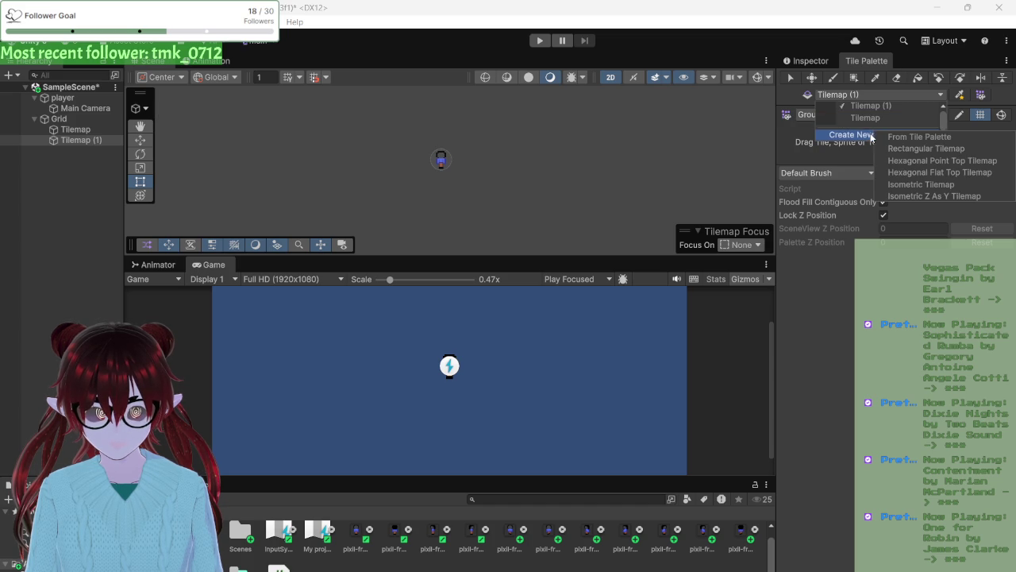
{"action": "left_click", "coordinate": [901, 147]}
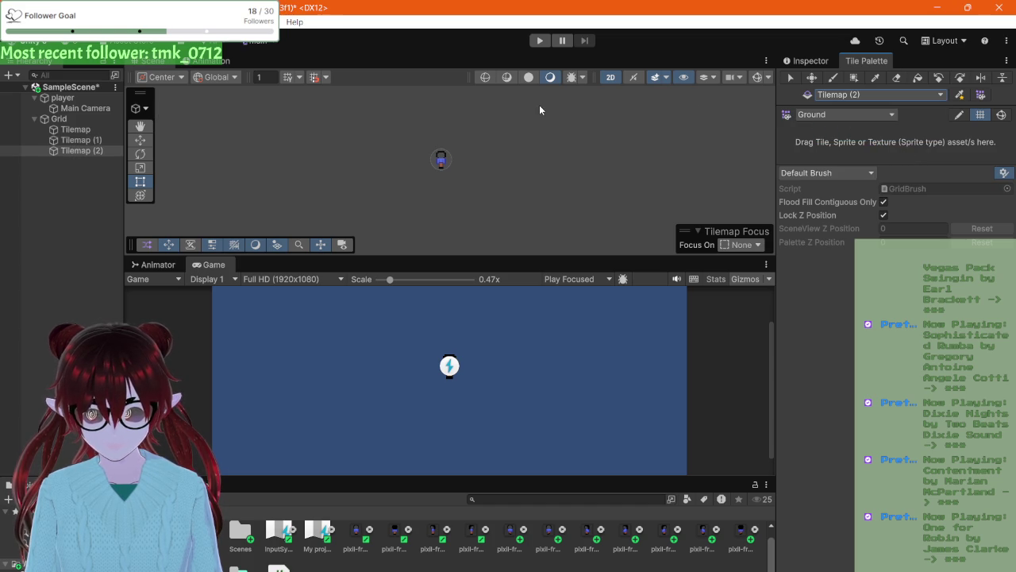
{"action": "key", "text": "ctrl+z"}
{"action": "key", "text": "ctrl+z"}
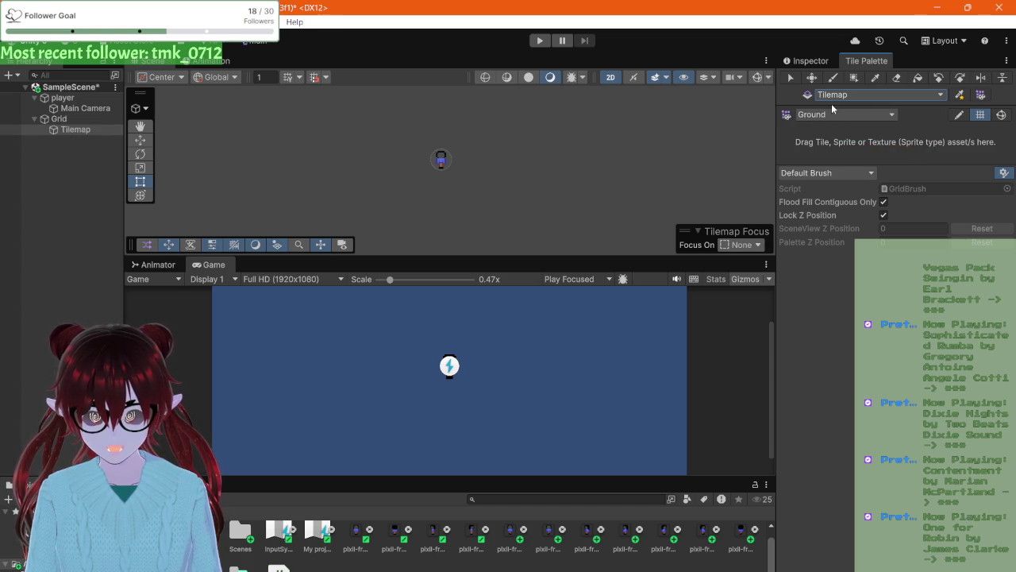
{"action": "left_click", "coordinate": [845, 114]}
- Create a new tile palette named 'ground' and save it in the ground palette folder
{"action": "left_click", "coordinate": [820, 140]}
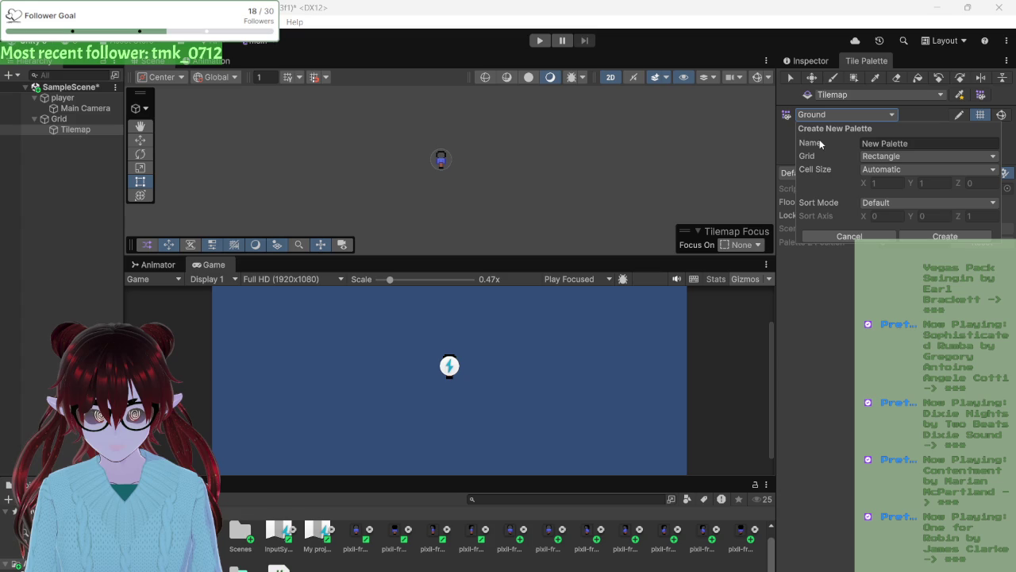
{"action": "left_click", "coordinate": [881, 146]}
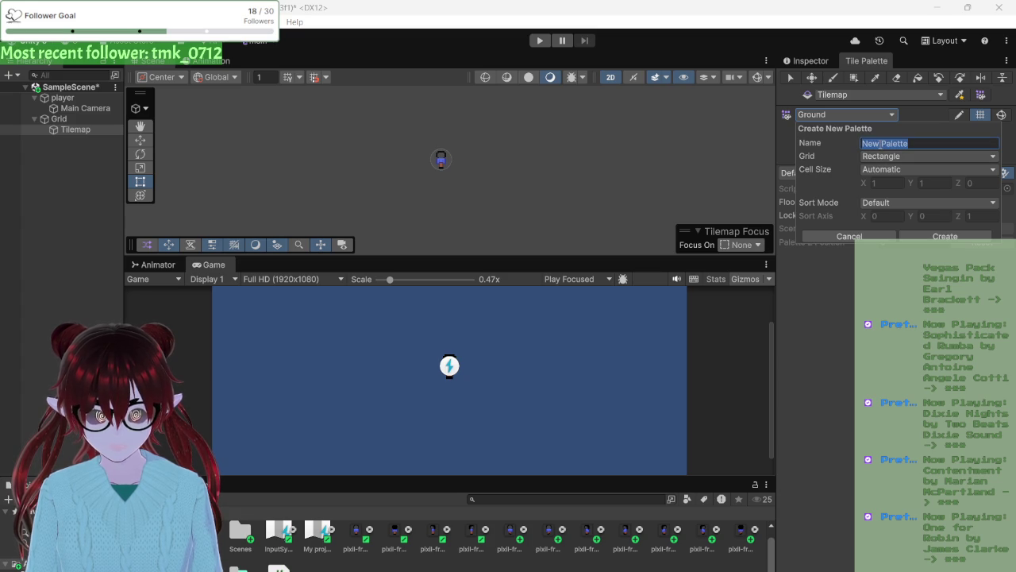
{"action": "type", "text": "ground"}
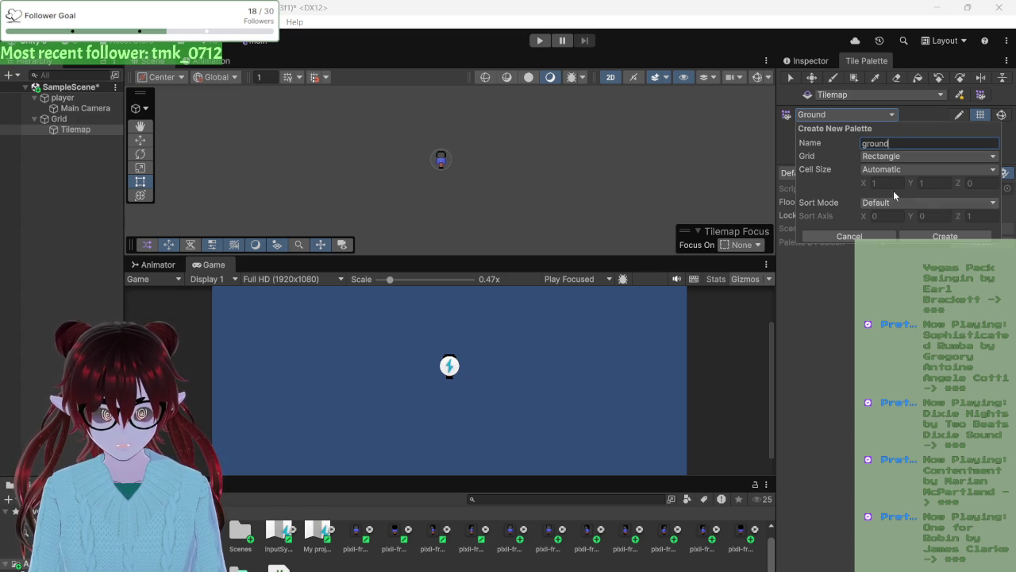
{"action": "left_click", "coordinate": [945, 236]}
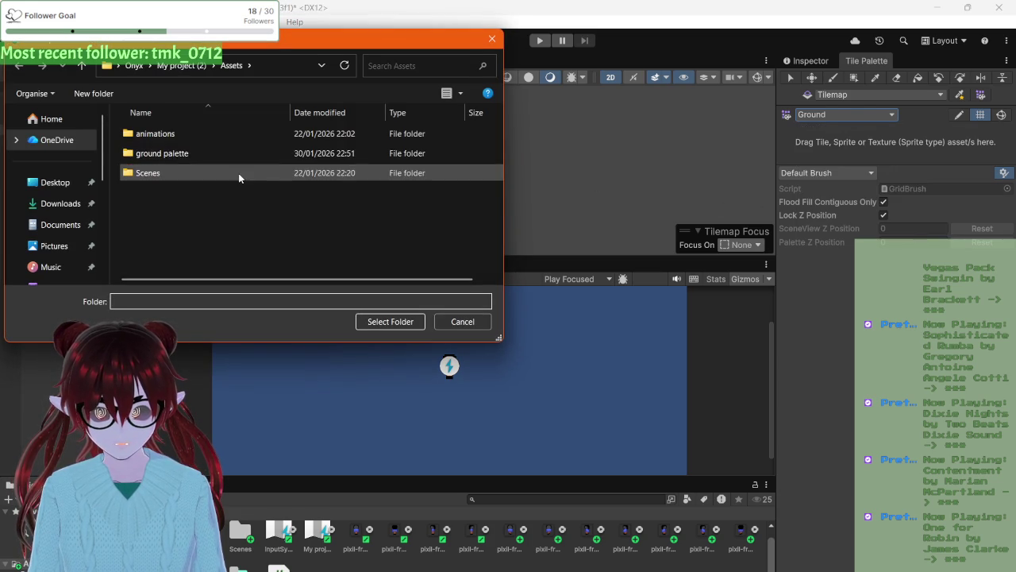
{"action": "left_click", "coordinate": [233, 156]}
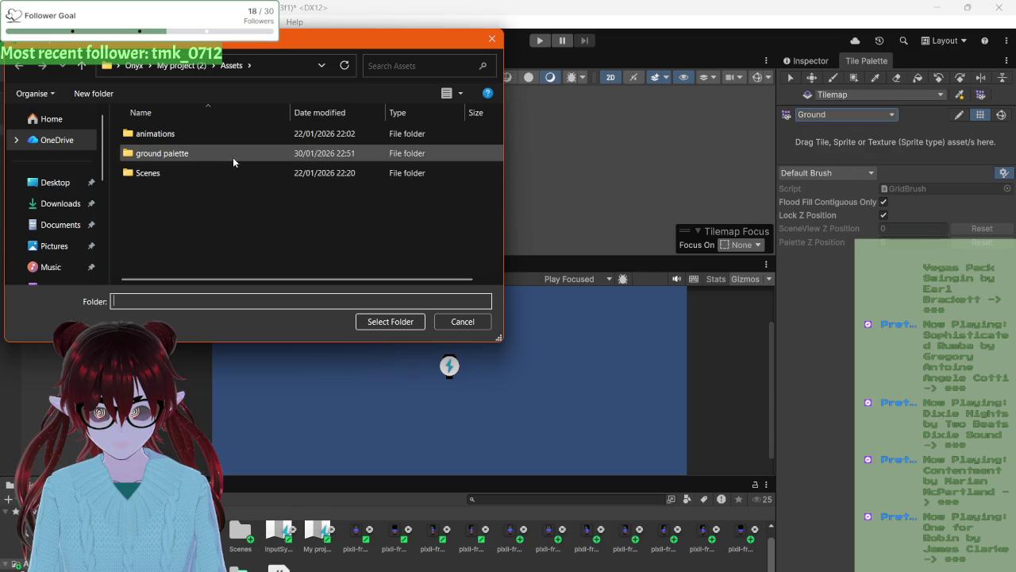
{"action": "left_click", "coordinate": [364, 321]}
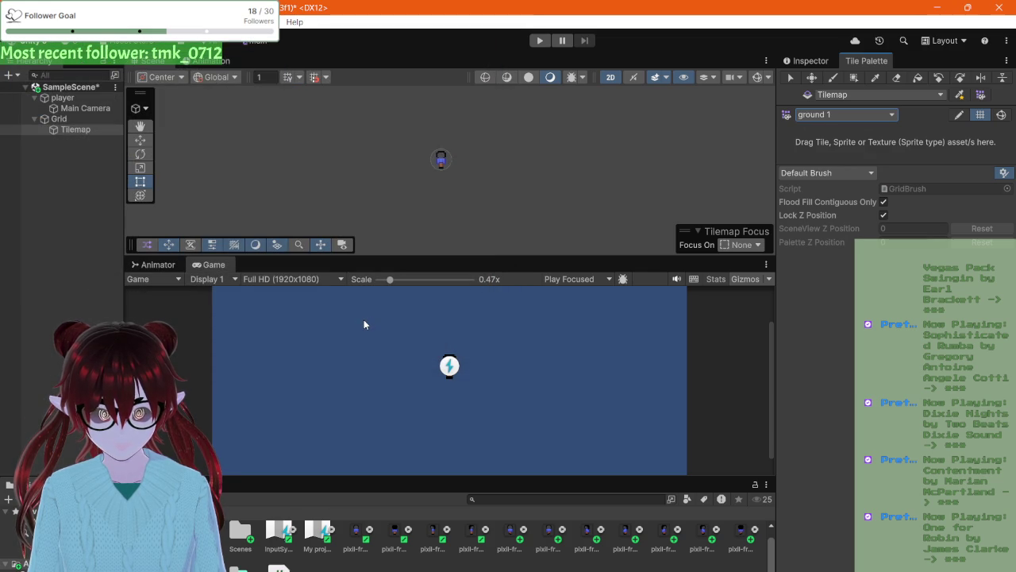
{"action": "left_click", "coordinate": [807, 119]}
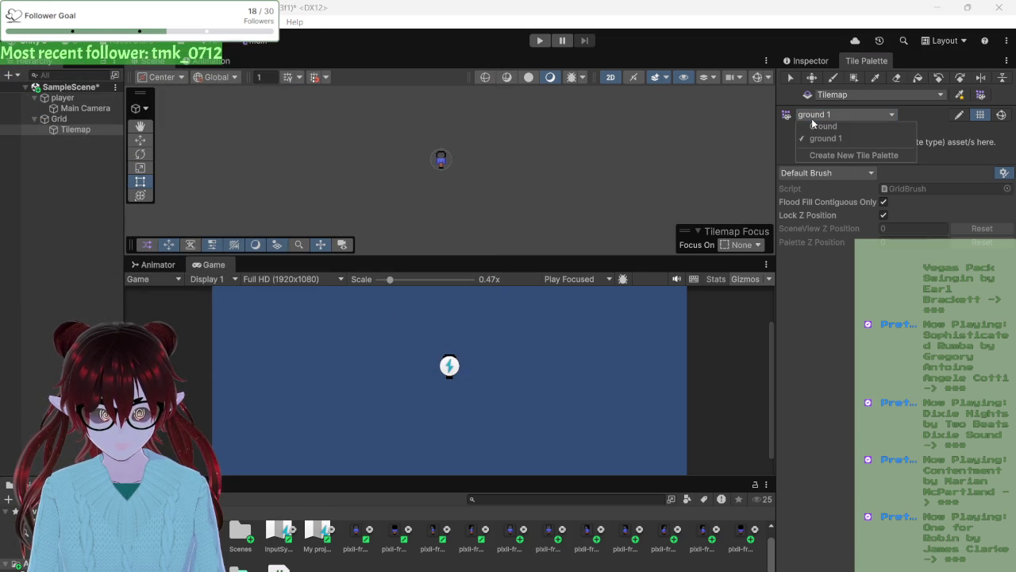
{"action": "left_click", "coordinate": [814, 120]}
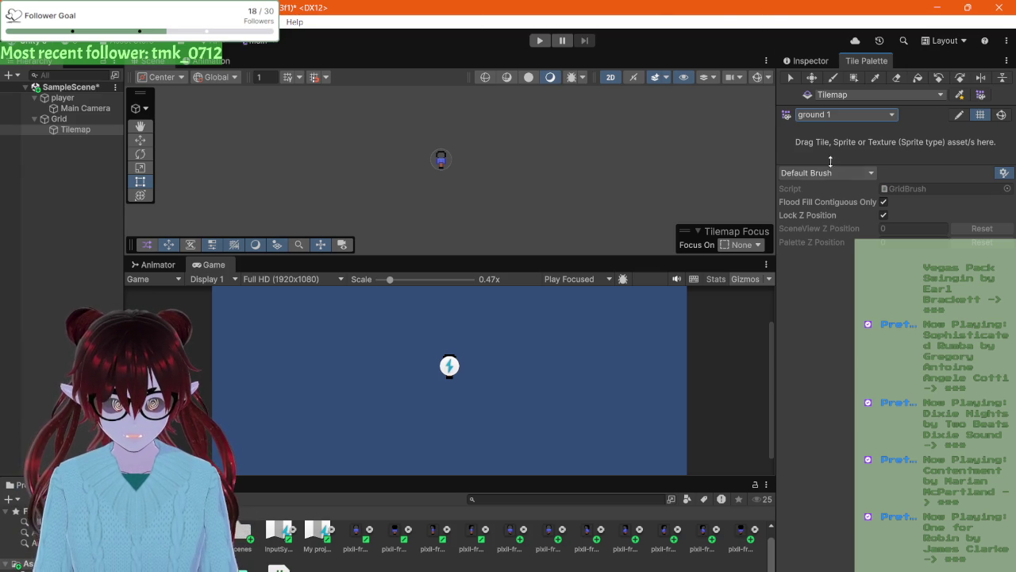
{"action": "left_click", "coordinate": [812, 77]}
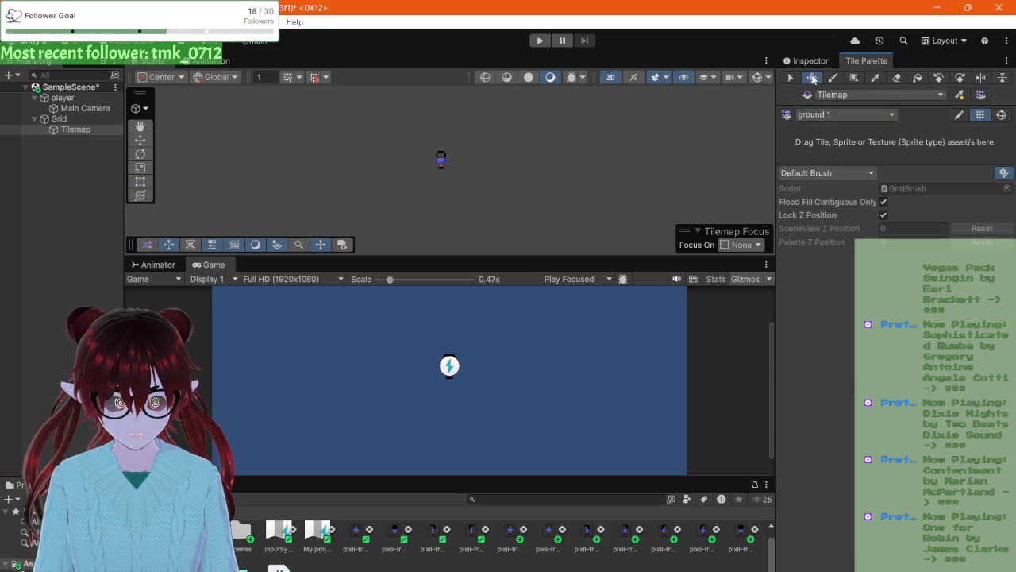
{"action": "left_click", "coordinate": [874, 77]}
{"action": "left_click", "coordinate": [898, 78]}
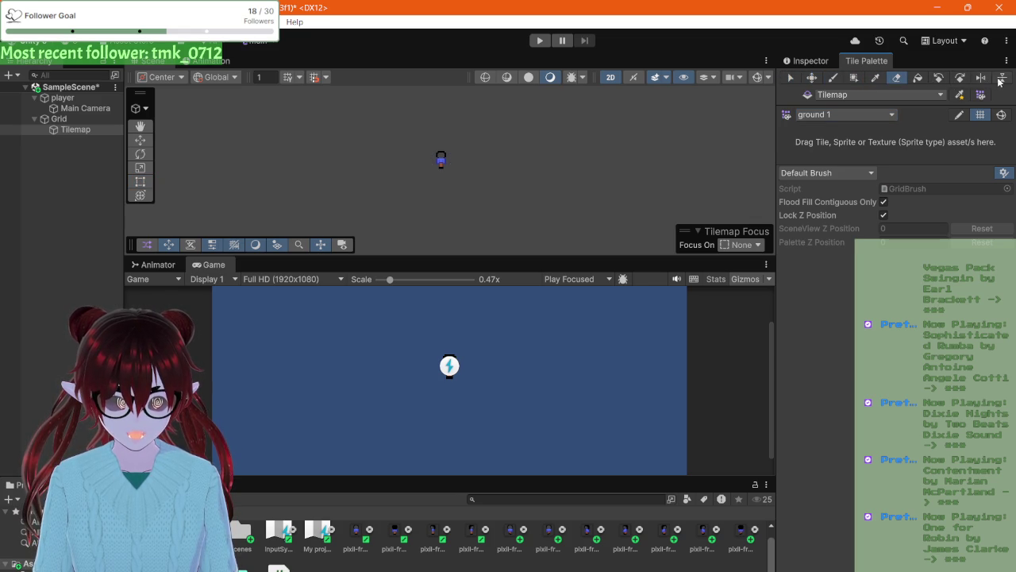
{"action": "left_click", "coordinate": [791, 77]}
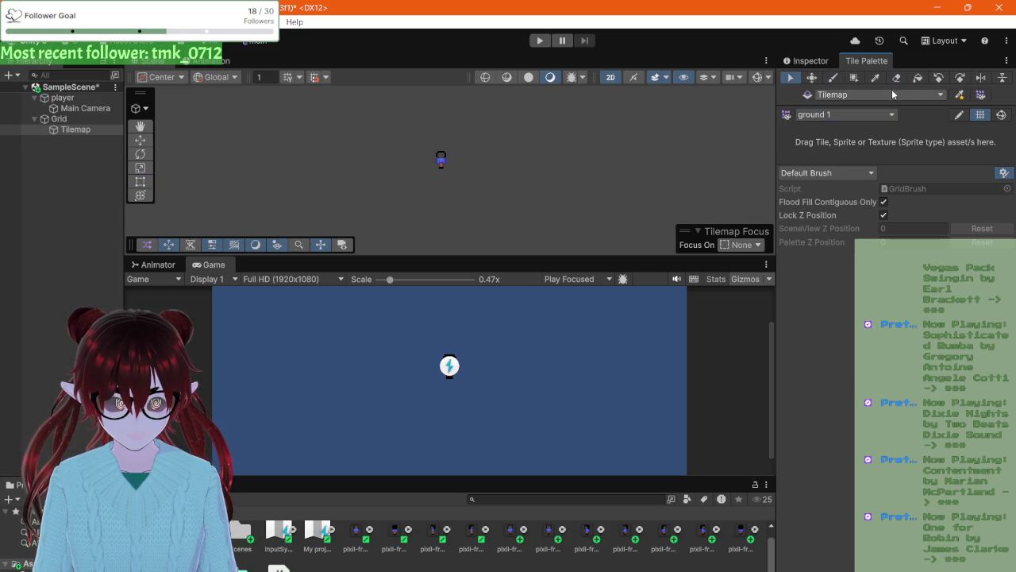
{"action": "left_click", "coordinate": [981, 95]}
{"action": "left_click", "coordinate": [981, 94]}
{"action": "left_click", "coordinate": [959, 95]}
{"action": "left_click", "coordinate": [961, 96]}
{"action": "left_click", "coordinate": [981, 96]}
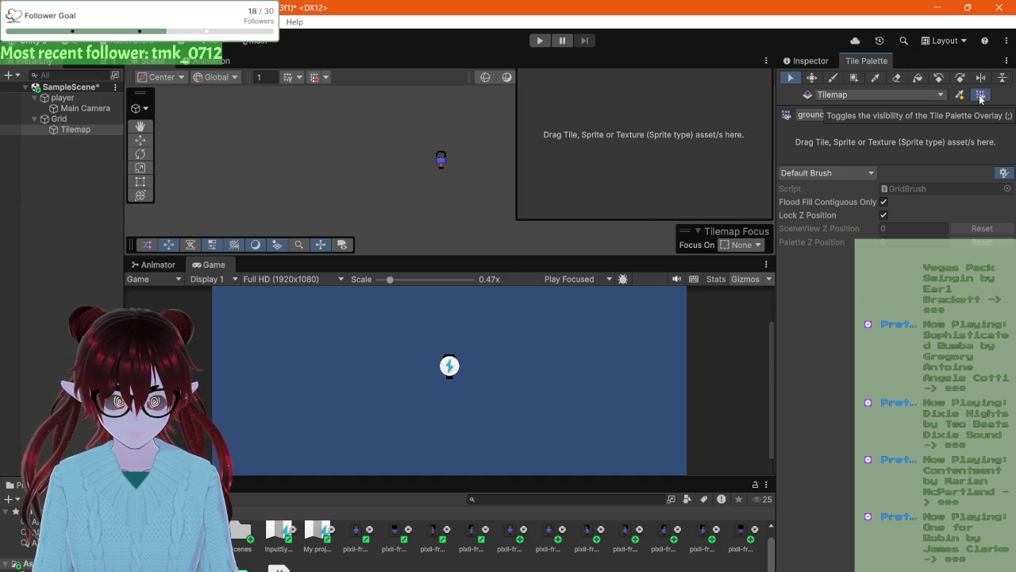
{"action": "left_click", "coordinate": [982, 96]}
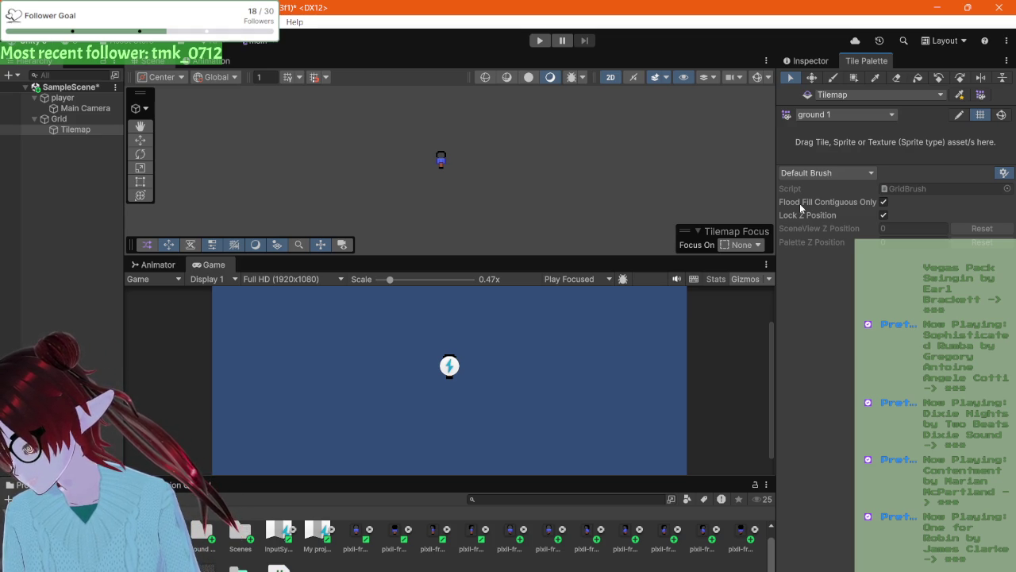
{"action": "left_click", "coordinate": [867, 112]}
{"action": "left_click", "coordinate": [822, 136]}
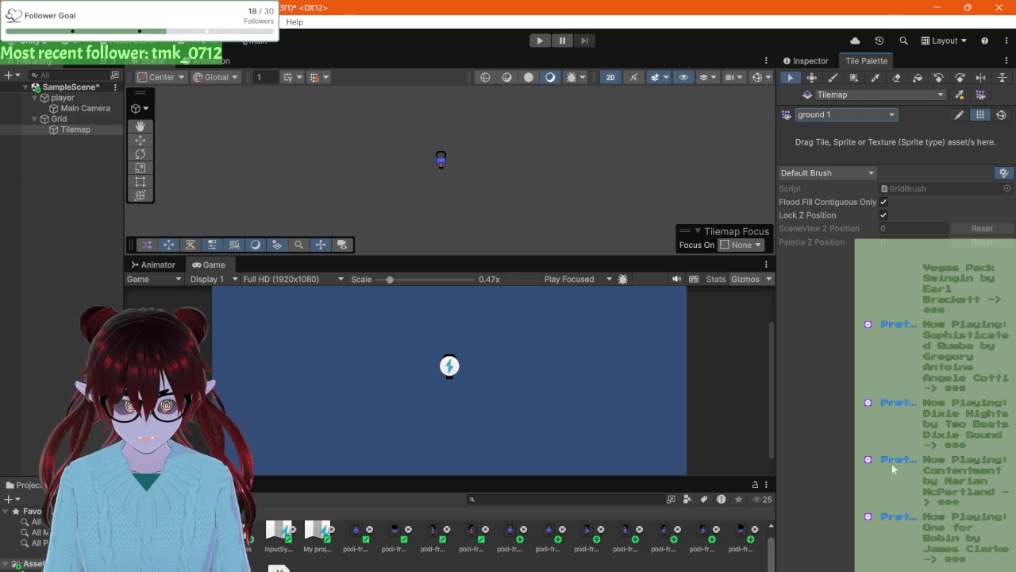
{"action": "left_click", "coordinate": [998, 175]}
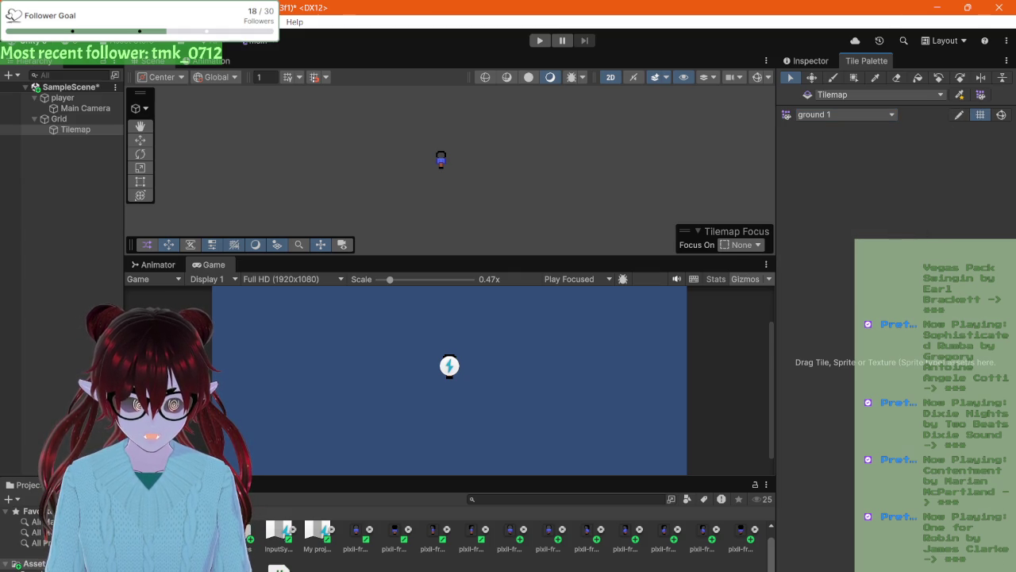
{"action": "left_click", "coordinate": [1004, 172]}
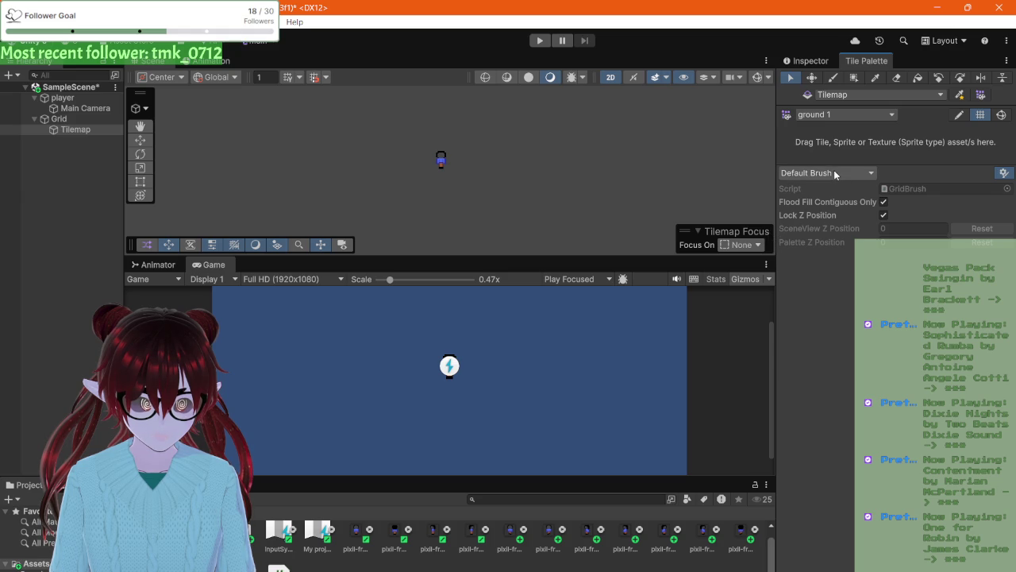
{"action": "left_click", "coordinate": [825, 116]}
{"action": "left_click", "coordinate": [820, 122]}
{"action": "left_click", "coordinate": [820, 121]}
{"action": "left_click", "coordinate": [816, 145]}
{"action": "left_click", "coordinate": [831, 97]}
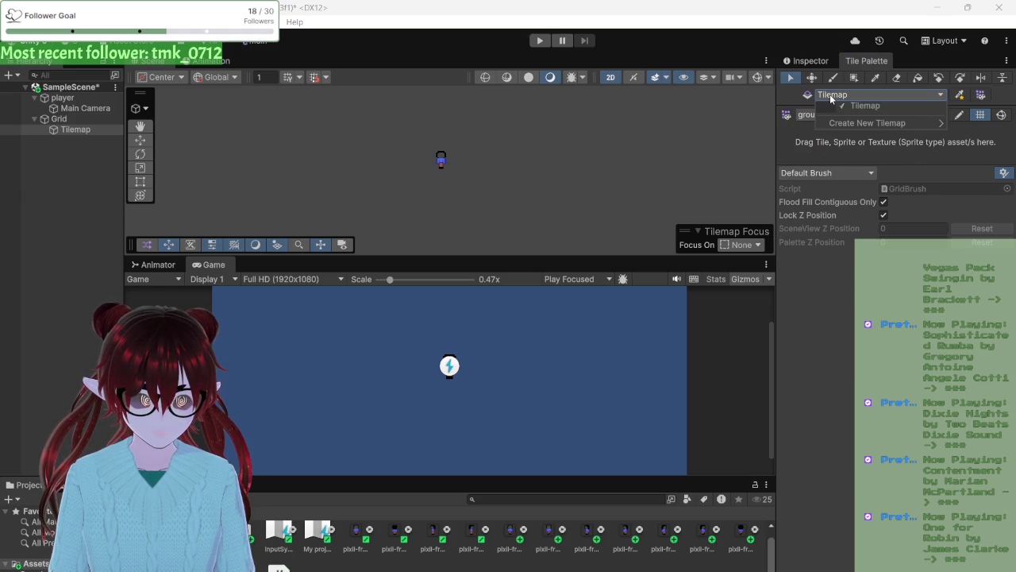
{"action": "left_click", "coordinate": [829, 94]}
{"action": "left_click", "coordinate": [957, 96]}
{"action": "left_click", "coordinate": [981, 94]}
{"action": "left_click", "coordinate": [984, 96]}
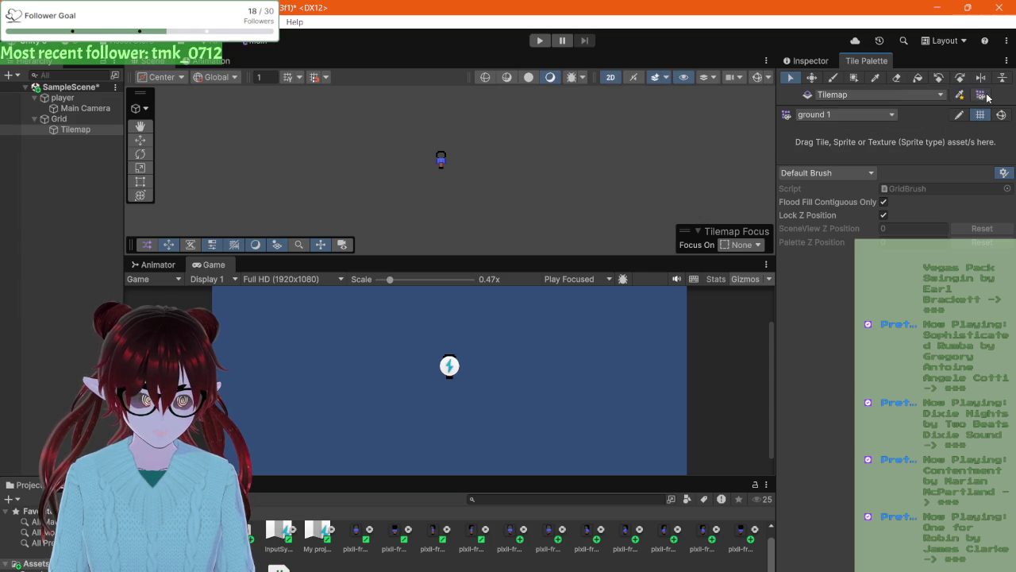
{"action": "left_click", "coordinate": [810, 62]}
{"action": "left_click", "coordinate": [854, 62]}
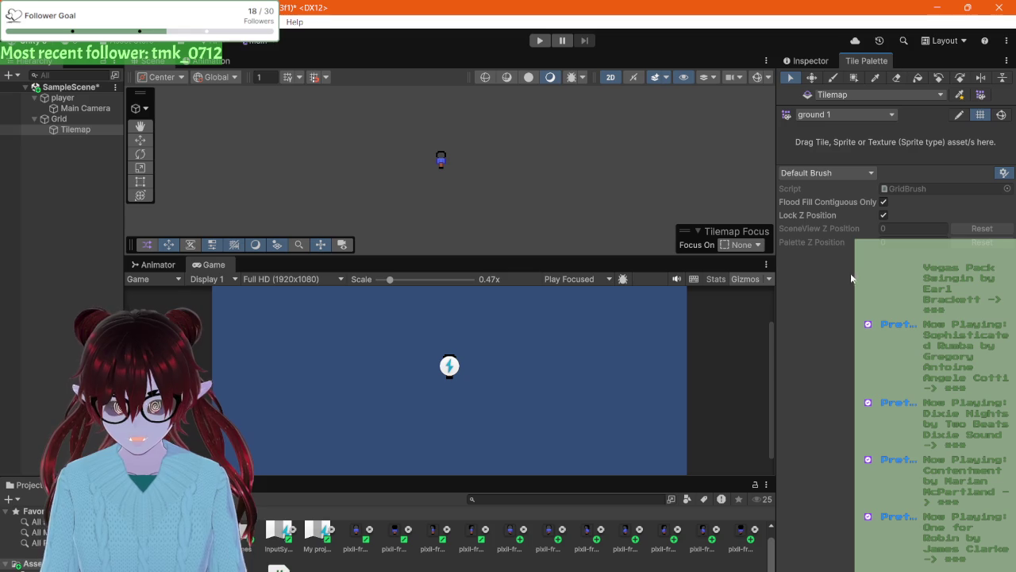
{"action": "left_click", "coordinate": [731, 247]}
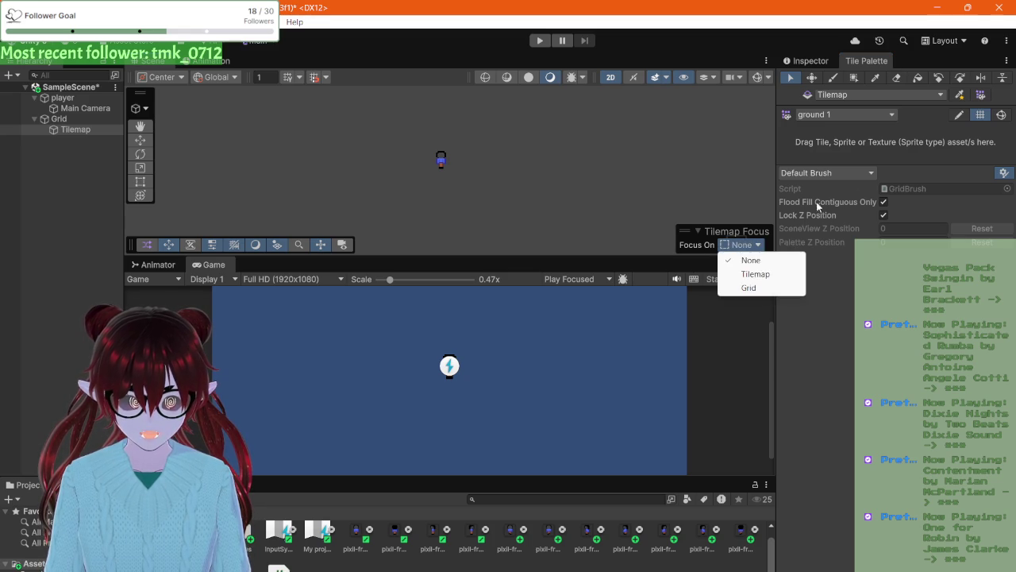
{"action": "left_click", "coordinate": [826, 254]}
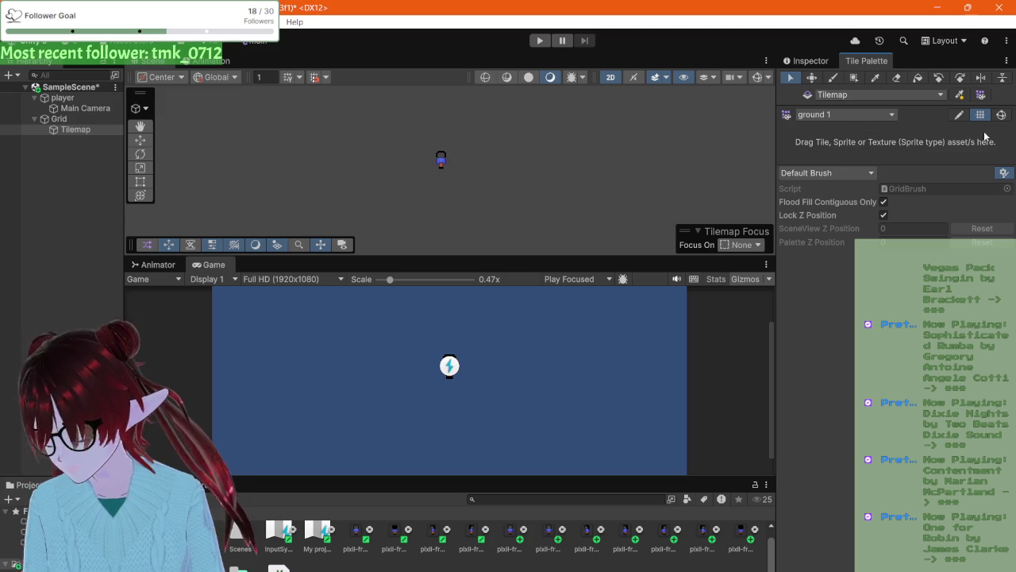
{"action": "left_click", "coordinate": [1002, 174]}
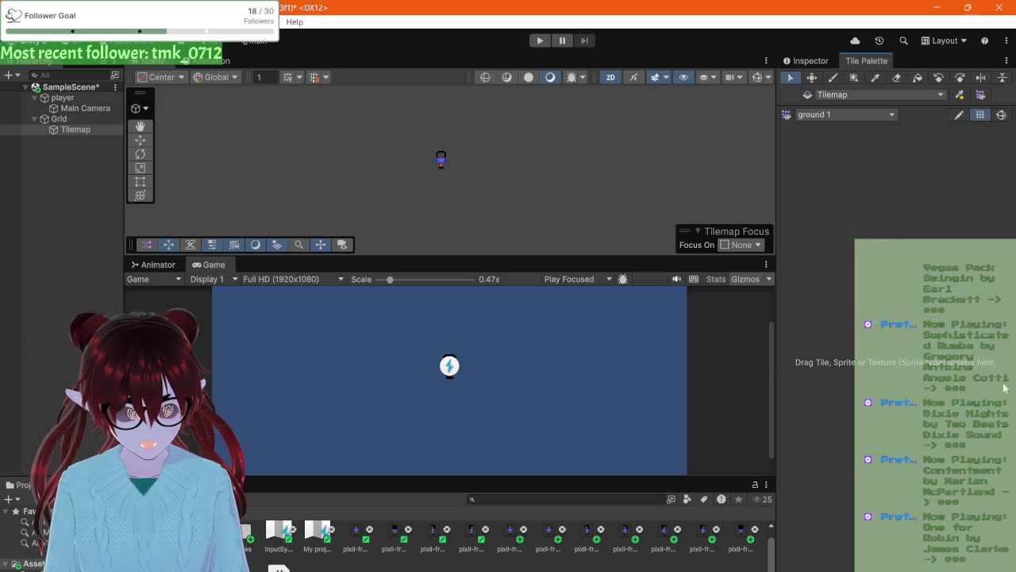
{"action": "left_click", "coordinate": [1002, 174]}
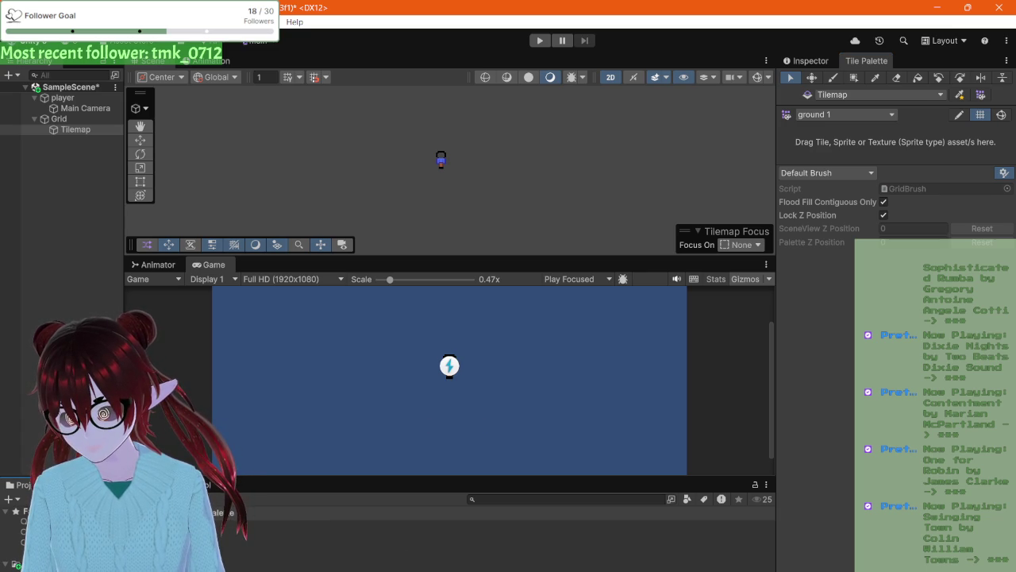
{"action": "double_click", "coordinate": [218, 512]}
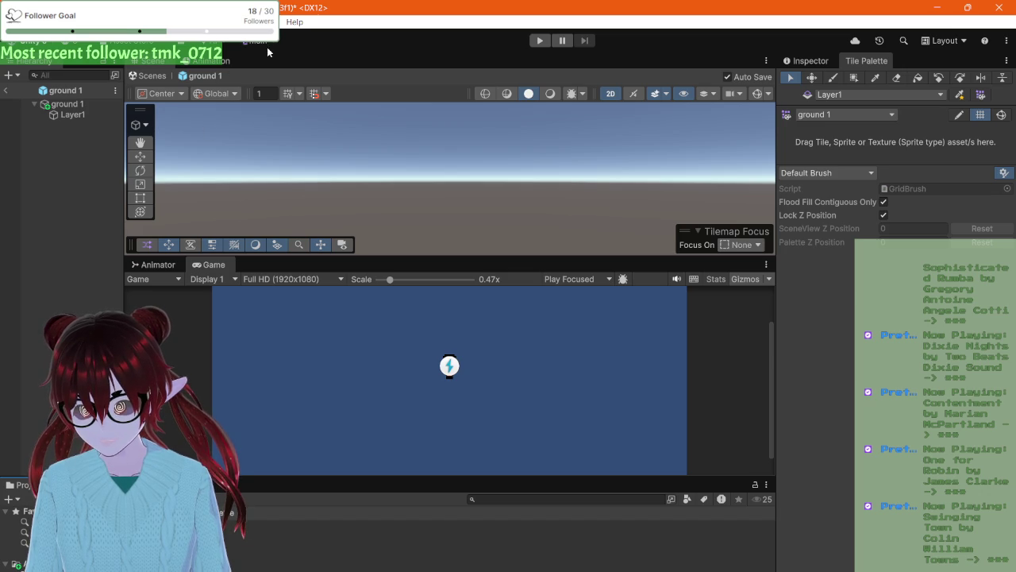
- Rename the ground 1 palette to 'Ground', exit prefab editing, and select Grid in the Hierarchy
{"action": "left_click", "coordinate": [202, 62]}
{"action": "left_click", "coordinate": [150, 63]}
{"action": "key", "text": "Return"}
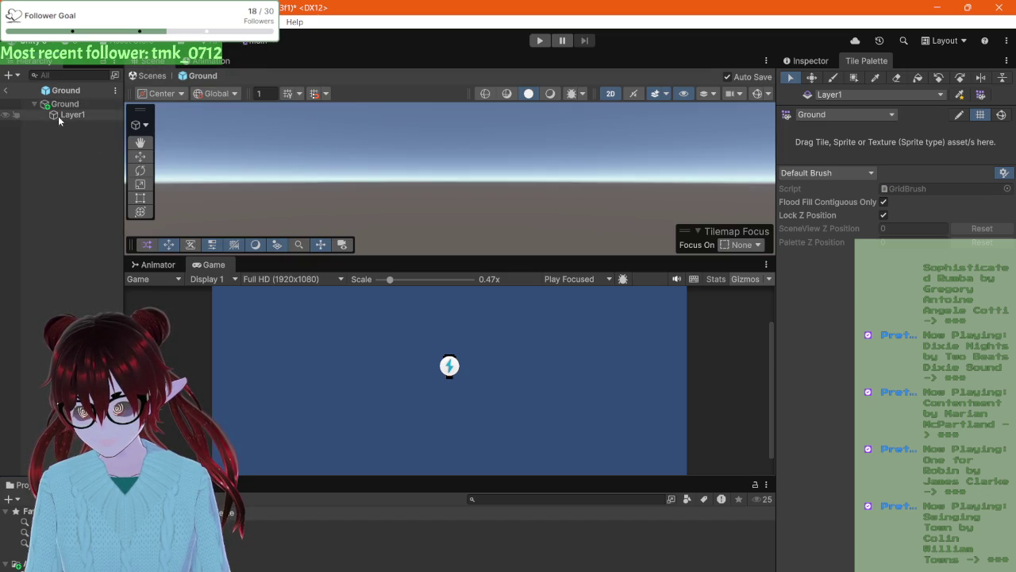
{"action": "left_click", "coordinate": [5, 90]}
{"action": "left_click", "coordinate": [77, 131]}
{"action": "key", "text": "Up"}
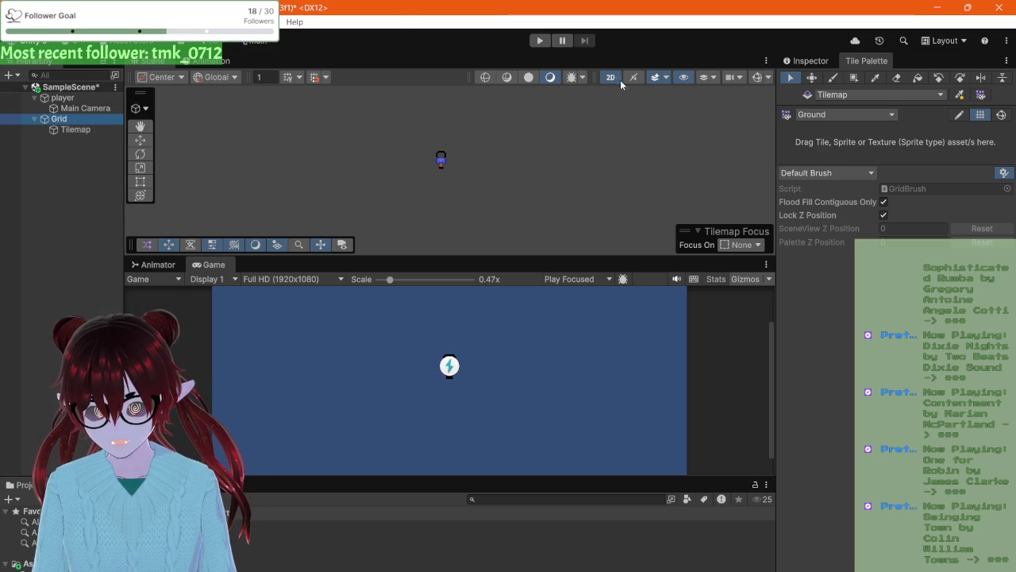
{"action": "scroll", "coordinate": [427, 150], "scroll_direction": "up", "scroll_amount": 2}
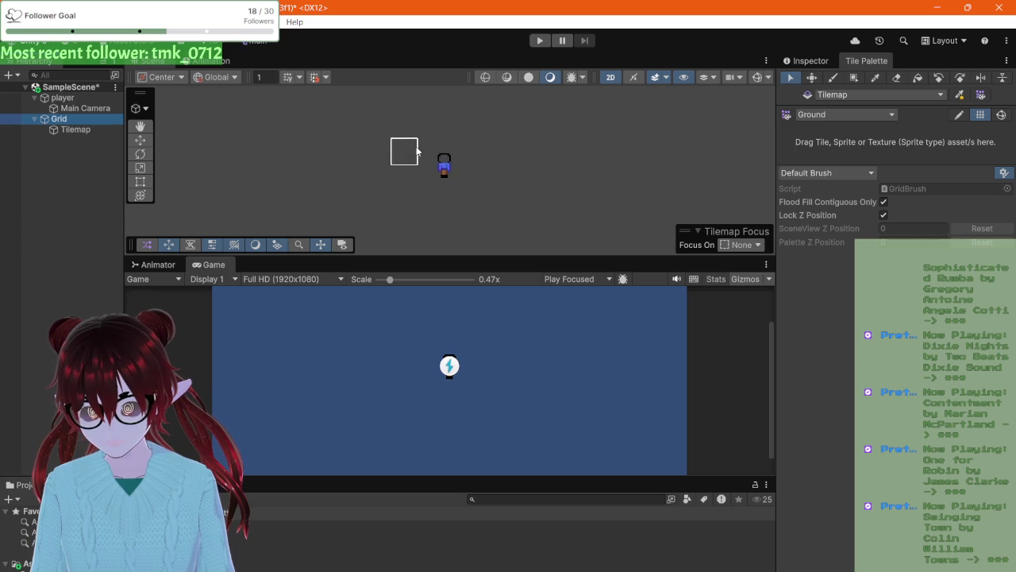
{"action": "left_click", "coordinate": [520, 152]}
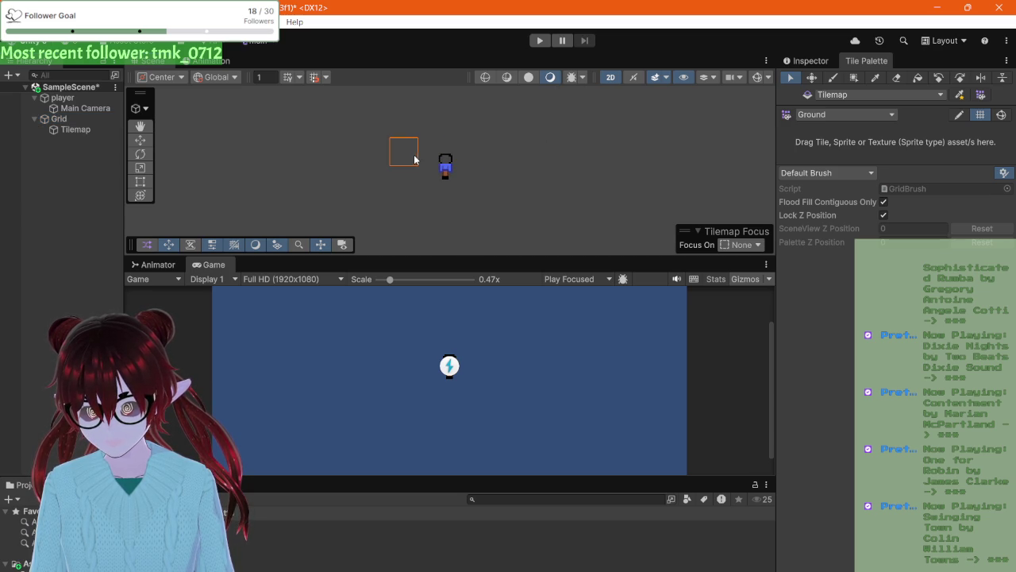
{"action": "left_click", "coordinate": [609, 79]}
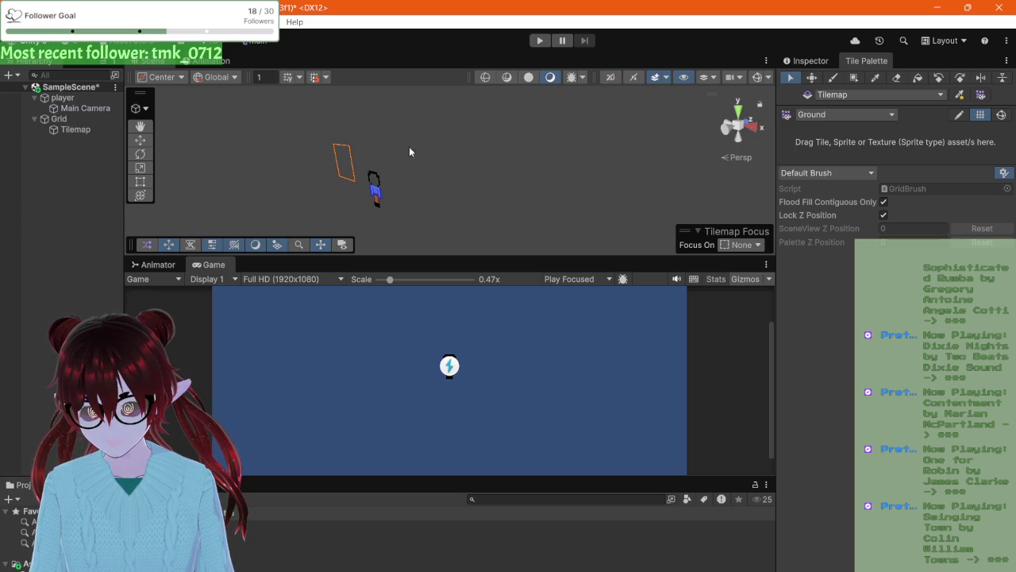
{"action": "left_click", "coordinate": [611, 77]}
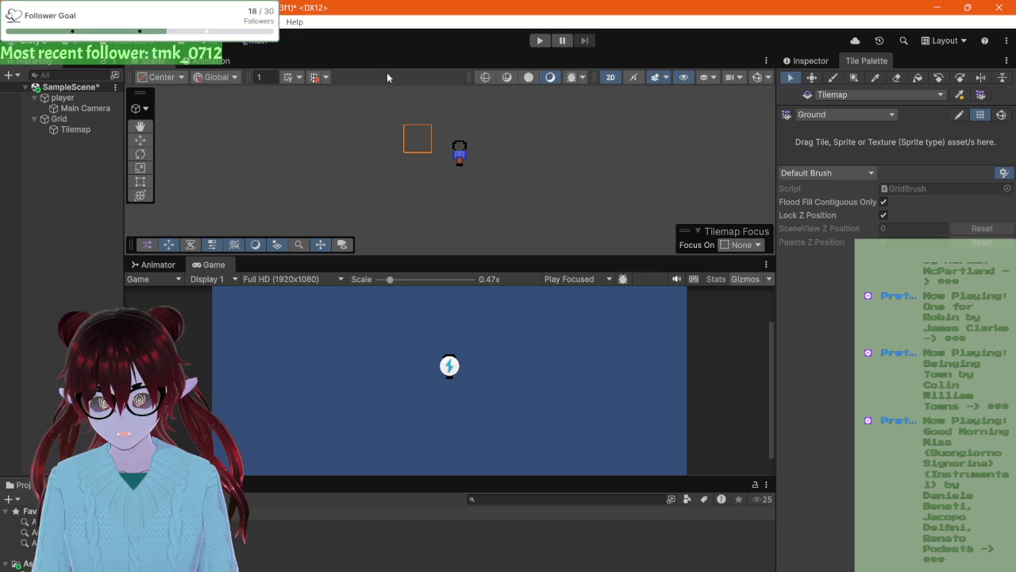
{"action": "left_click", "coordinate": [73, 129]}
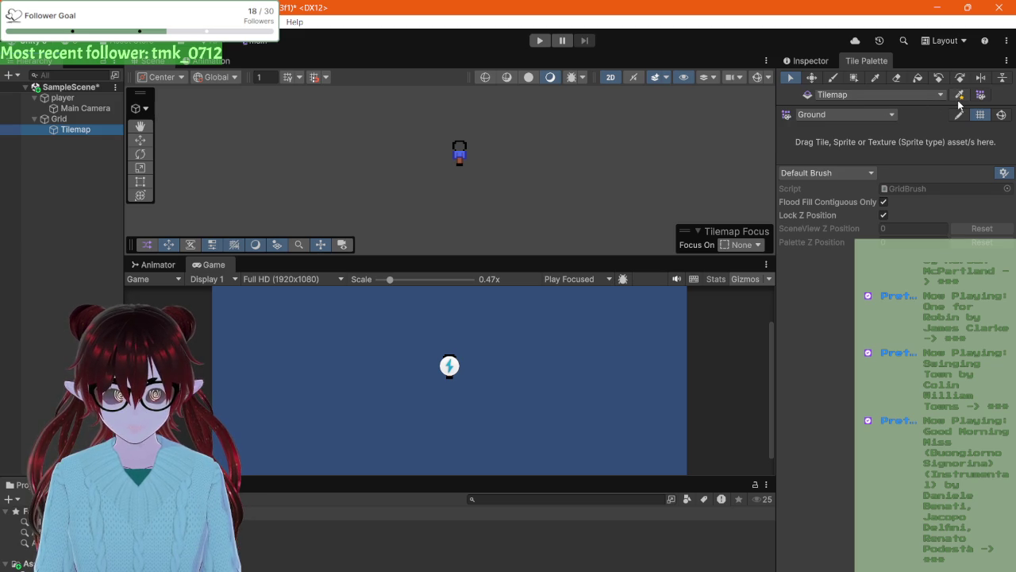
{"action": "left_click", "coordinate": [980, 95]}
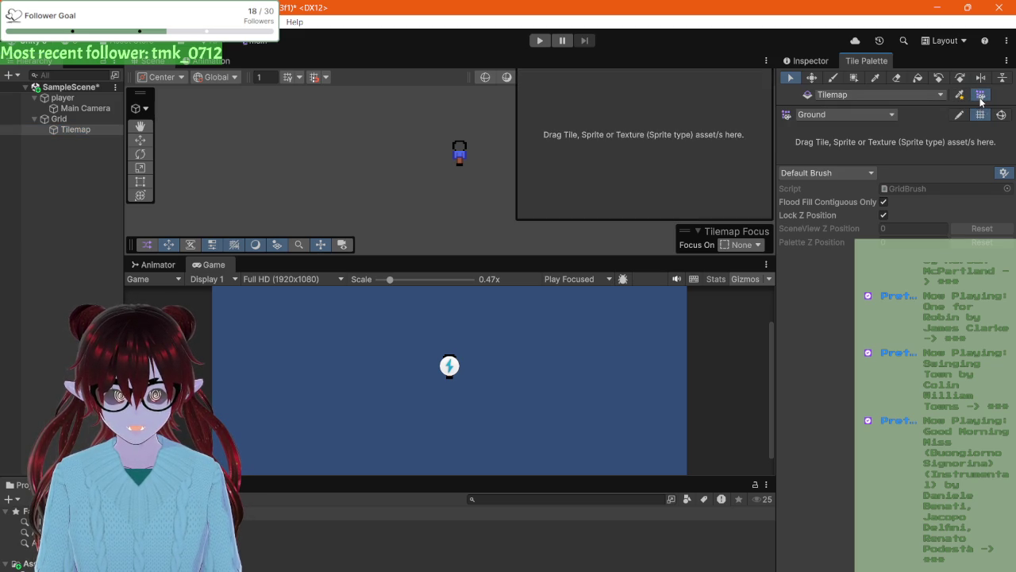
{"action": "left_click", "coordinate": [981, 95]}
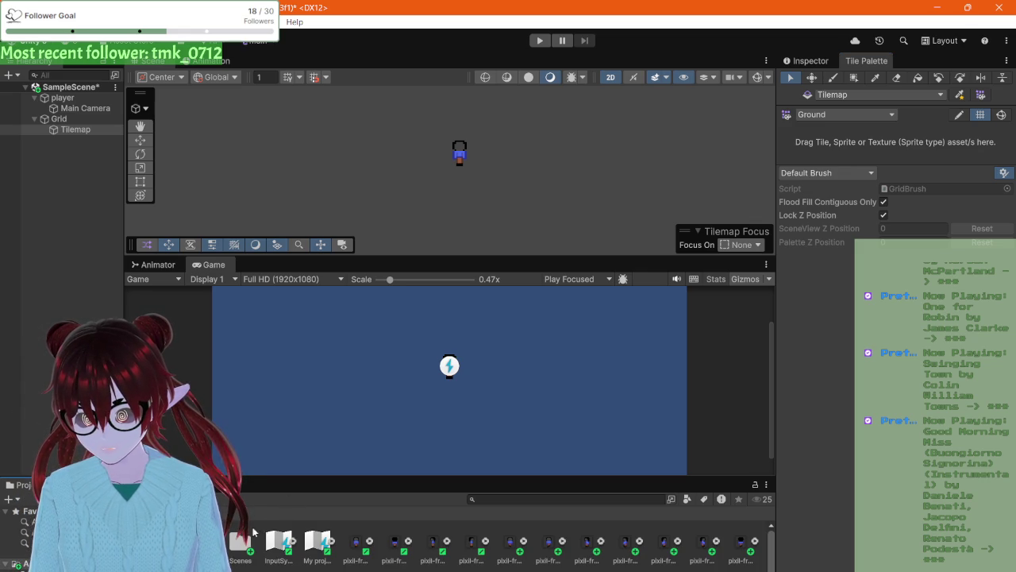
{"action": "scroll", "coordinate": [274, 537], "scroll_direction": "down", "scroll_amount": 1}
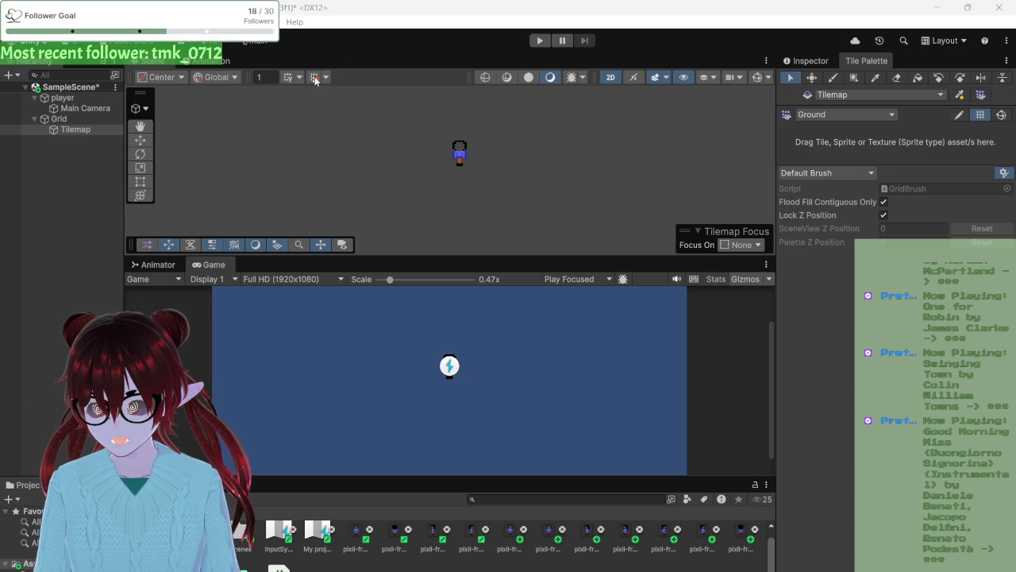
{"action": "left_click", "coordinate": [56, 130]}
{"action": "double_click", "coordinate": [56, 130]}
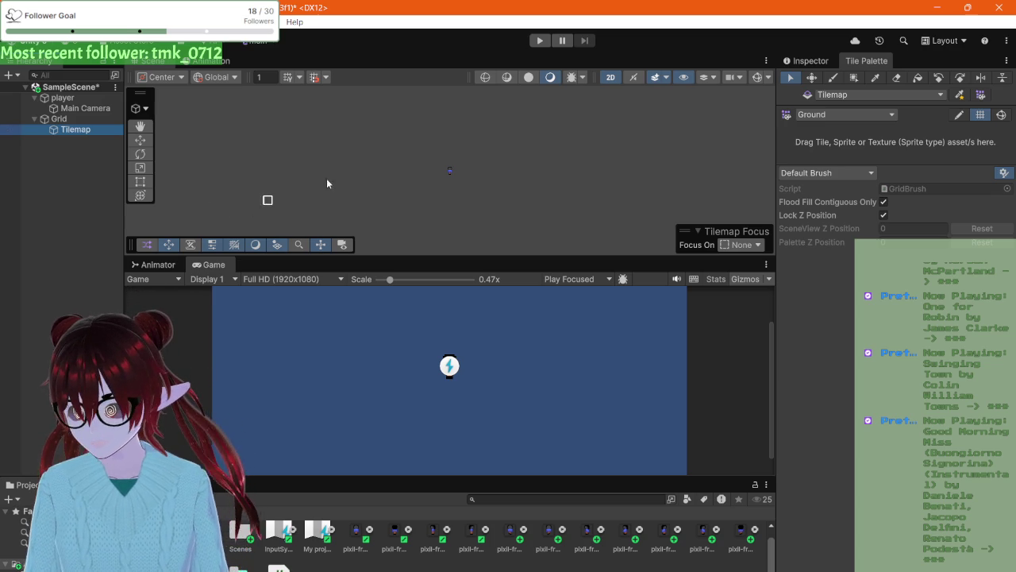
{"action": "scroll", "coordinate": [452, 166], "scroll_direction": "up", "scroll_amount": 5}
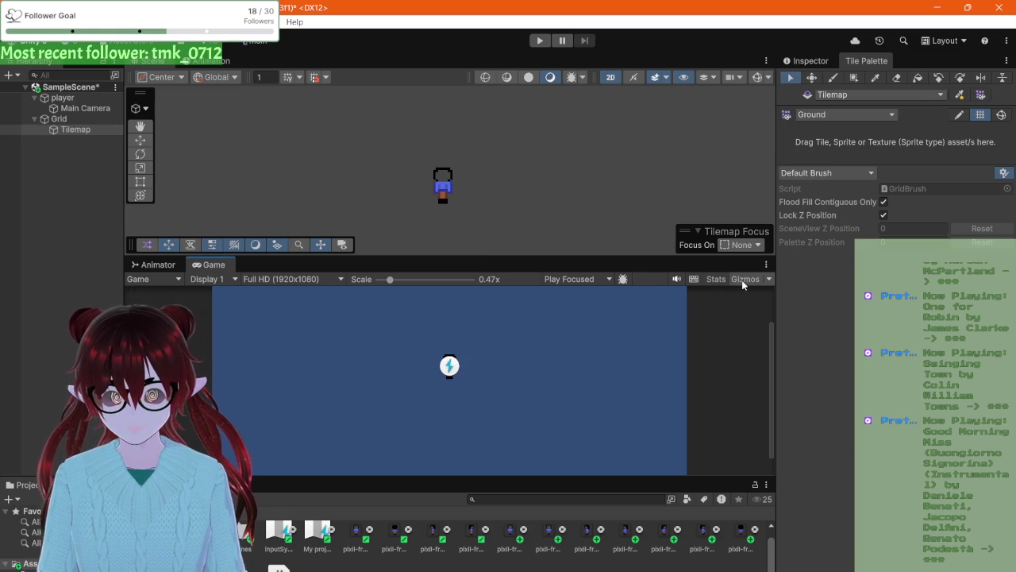
{"action": "left_click", "coordinate": [768, 279]}
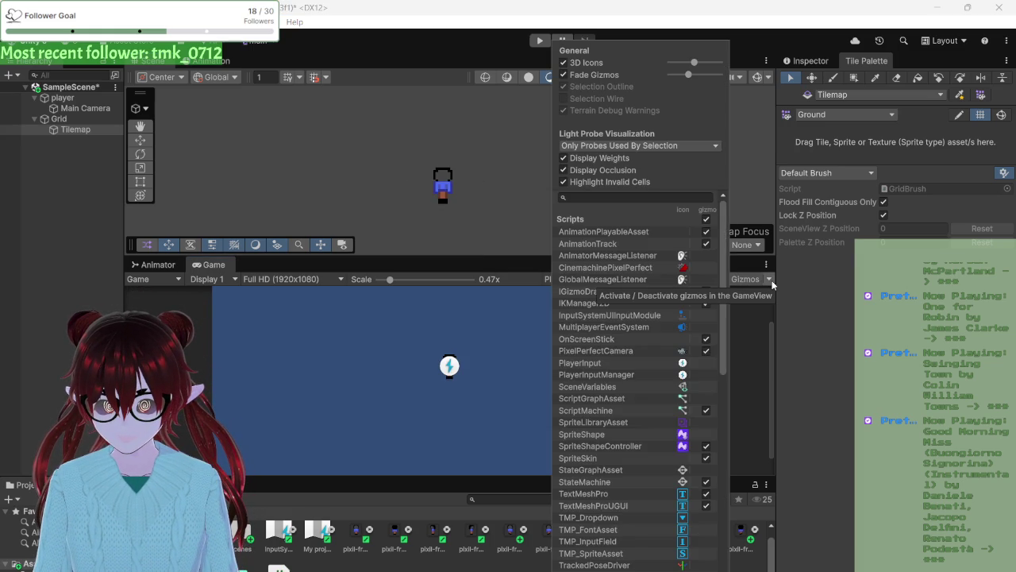
{"action": "left_click", "coordinate": [770, 283]}
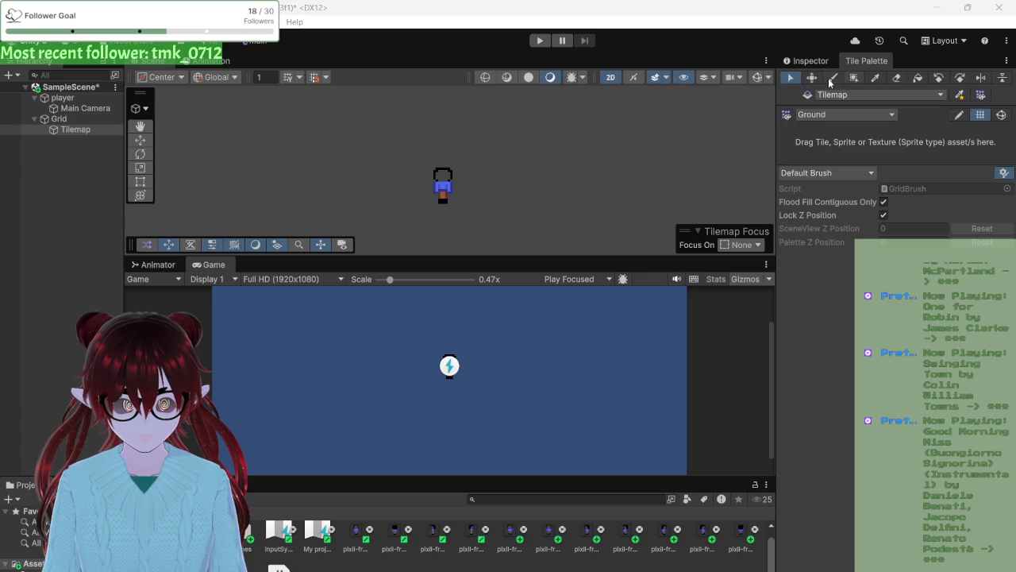
{"action": "left_click", "coordinate": [824, 61]}
- Maximize the Tile Palette, then turn on grid lines and Edit mode for the Ground palette
{"action": "left_click", "coordinate": [861, 63]}
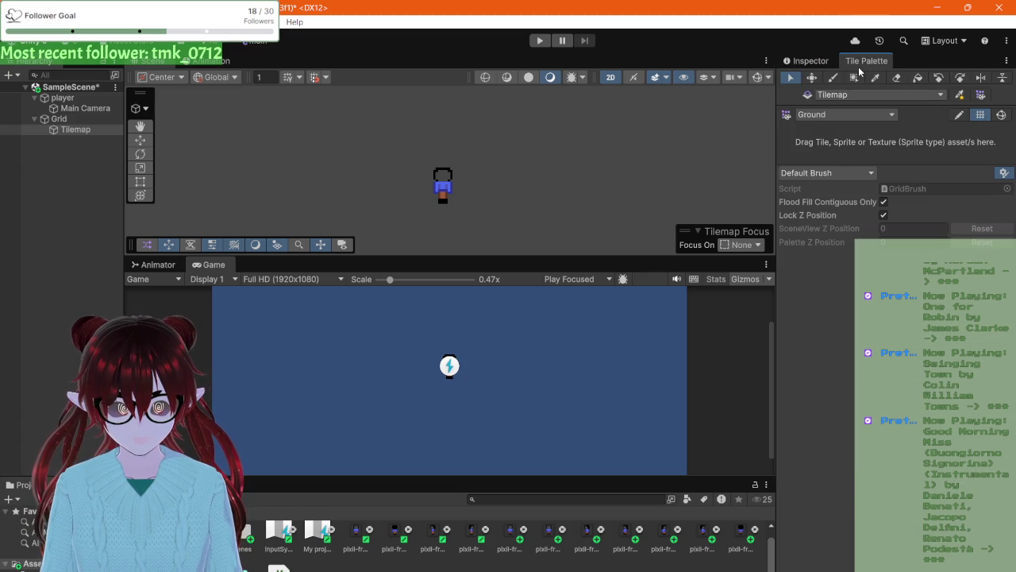
{"action": "double_click", "coordinate": [858, 67]}
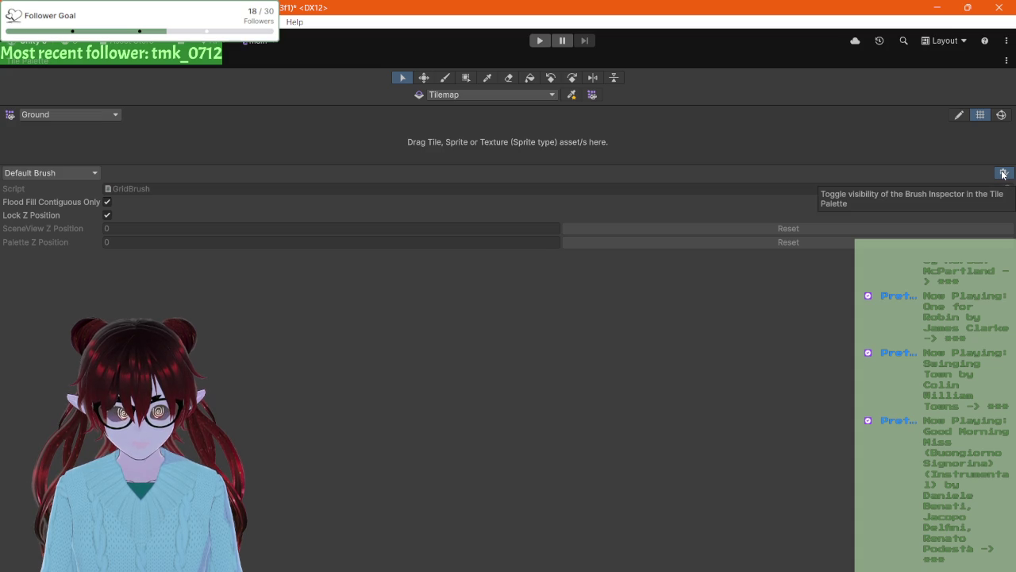
{"action": "left_click", "coordinate": [981, 115]}
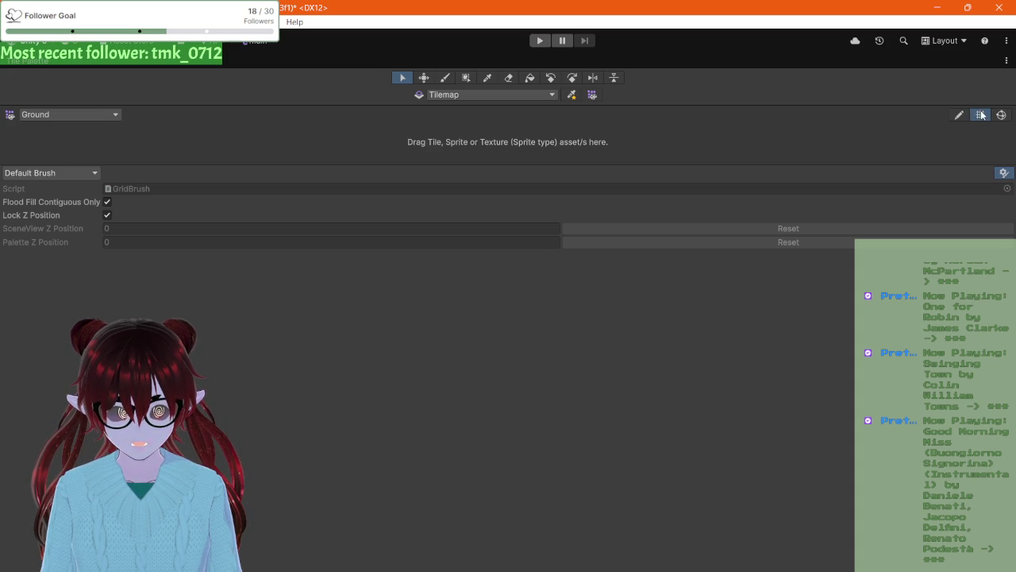
{"action": "left_click", "coordinate": [962, 115]}
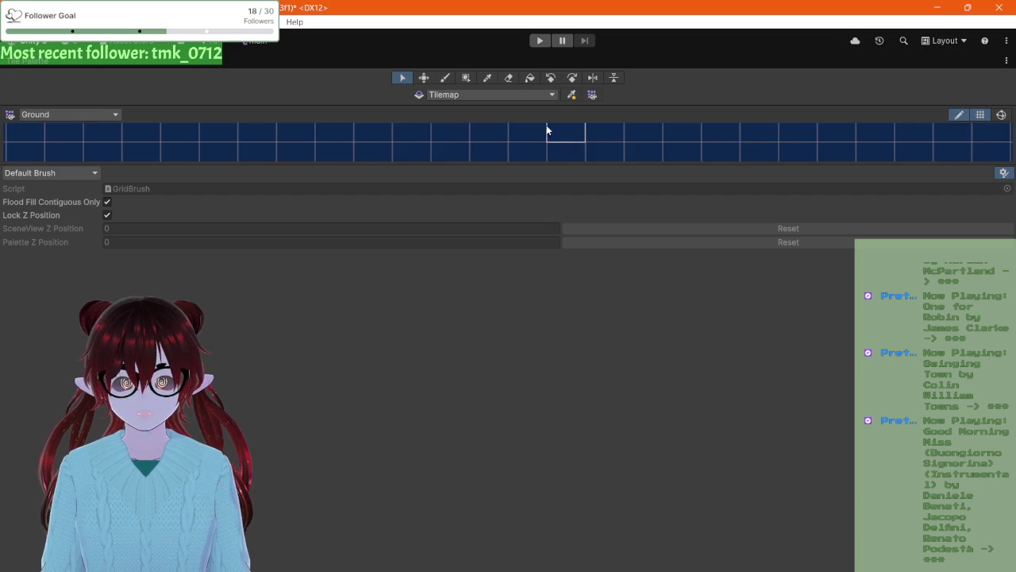
- Restore the docked layout, hide brush settings, and drag the splitter down to enlarge the palette grid
{"action": "double_click", "coordinate": [58, 61]}
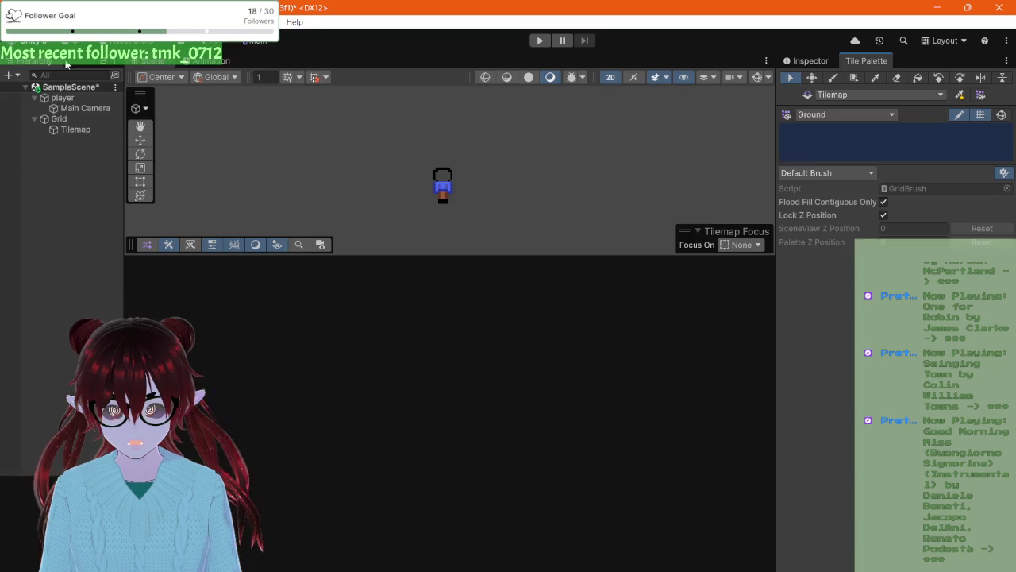
{"action": "left_click", "coordinate": [1004, 173]}
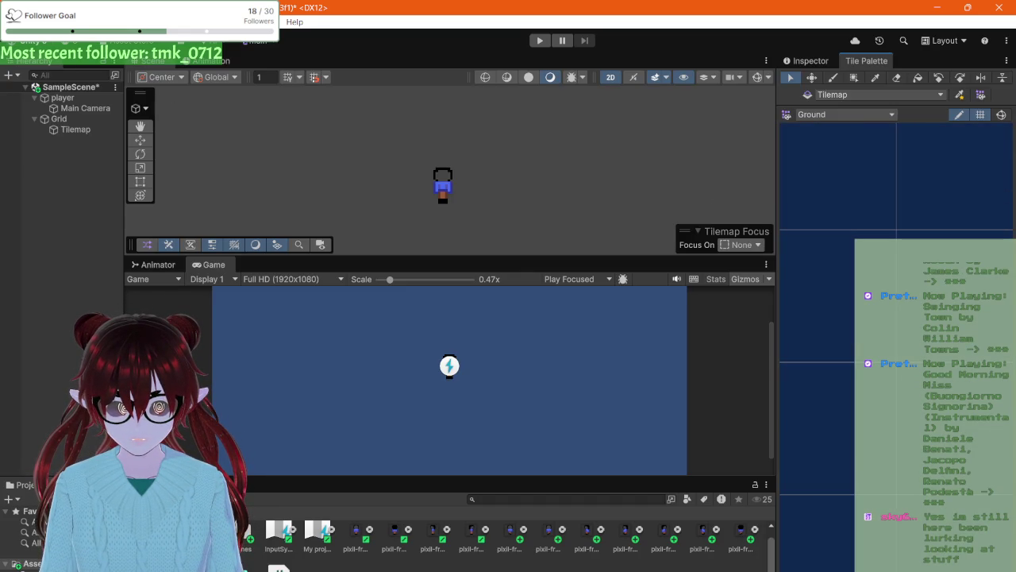
{"action": "left_click_drag", "start_coordinate": [900, 167], "coordinate": [901, 451]}
{"action": "scroll", "coordinate": [884, 242], "scroll_direction": "down", "scroll_amount": 5}
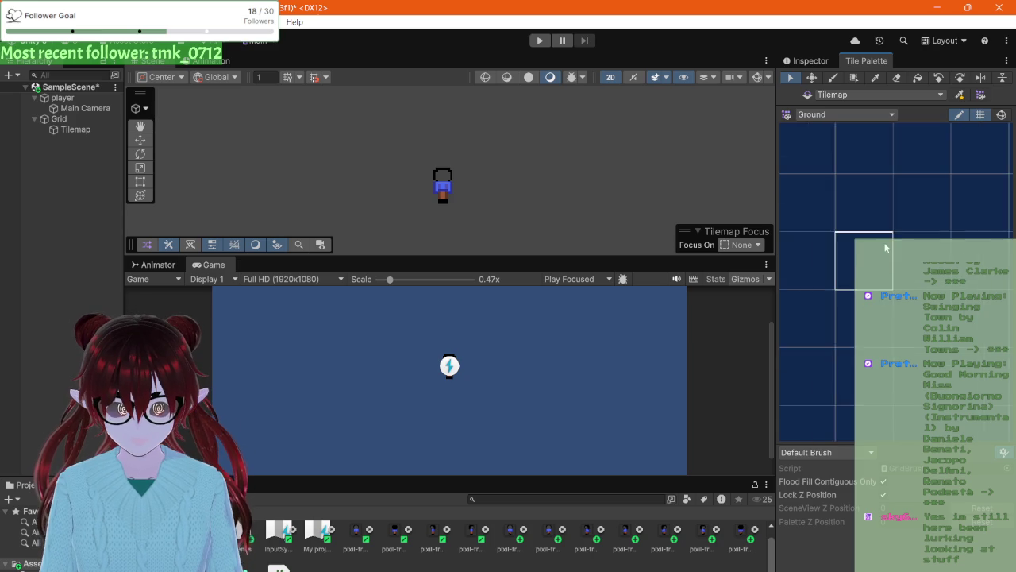
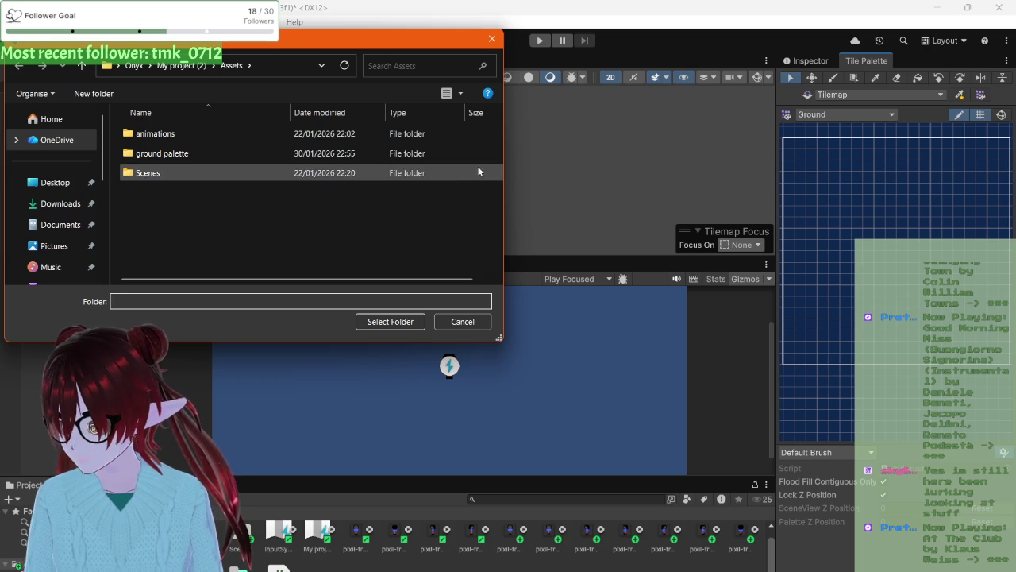
- Pick Assets/ground palette as the destination folder, generating the sliced tile assets there
{"action": "mouse_move", "coordinate": [218, 157]}
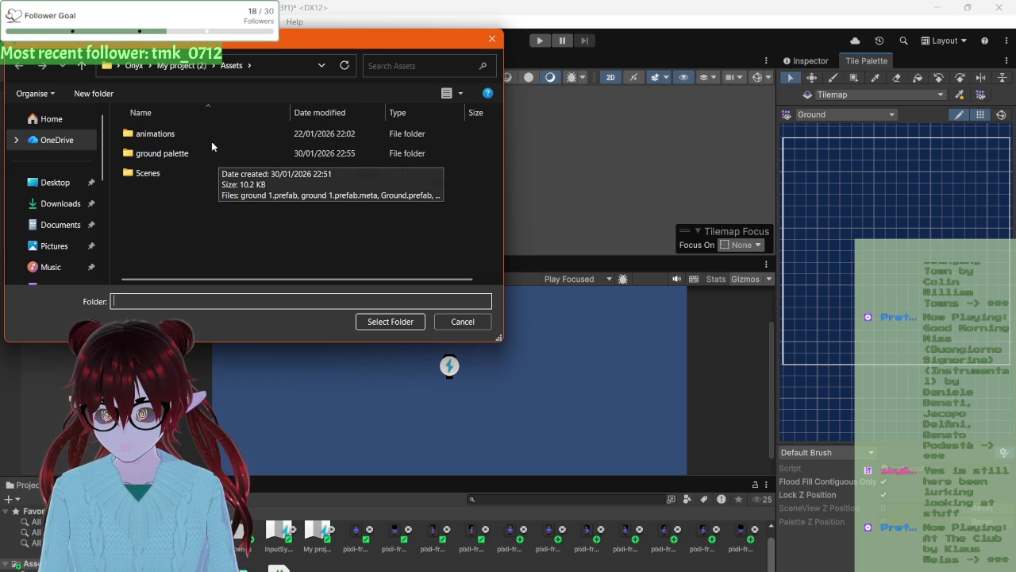
{"action": "double_click", "coordinate": [210, 171]}
{"action": "left_click", "coordinate": [231, 65]}
{"action": "left_click", "coordinate": [201, 151]}
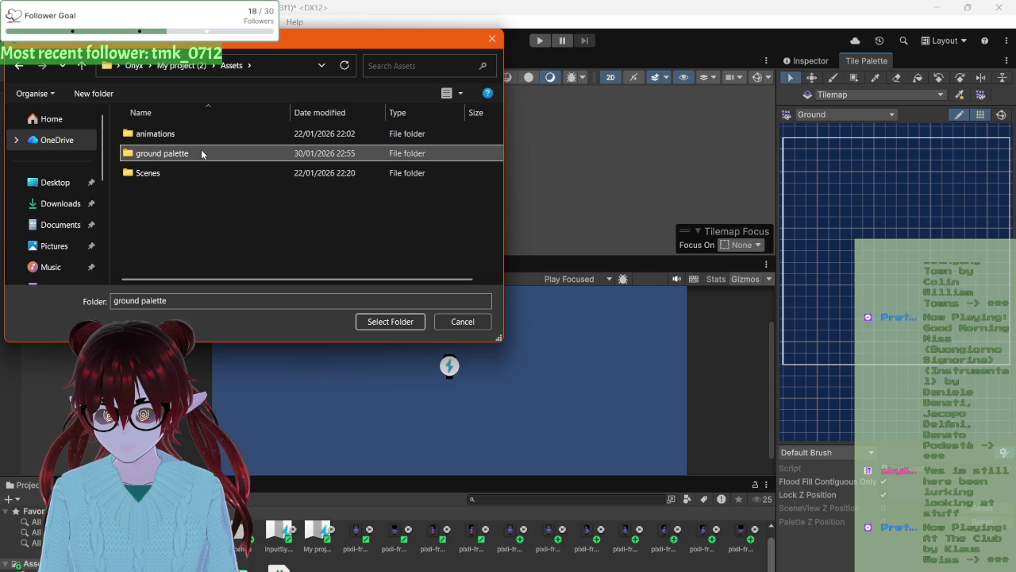
{"action": "left_click", "coordinate": [200, 135]}
{"action": "left_click", "coordinate": [205, 154]}
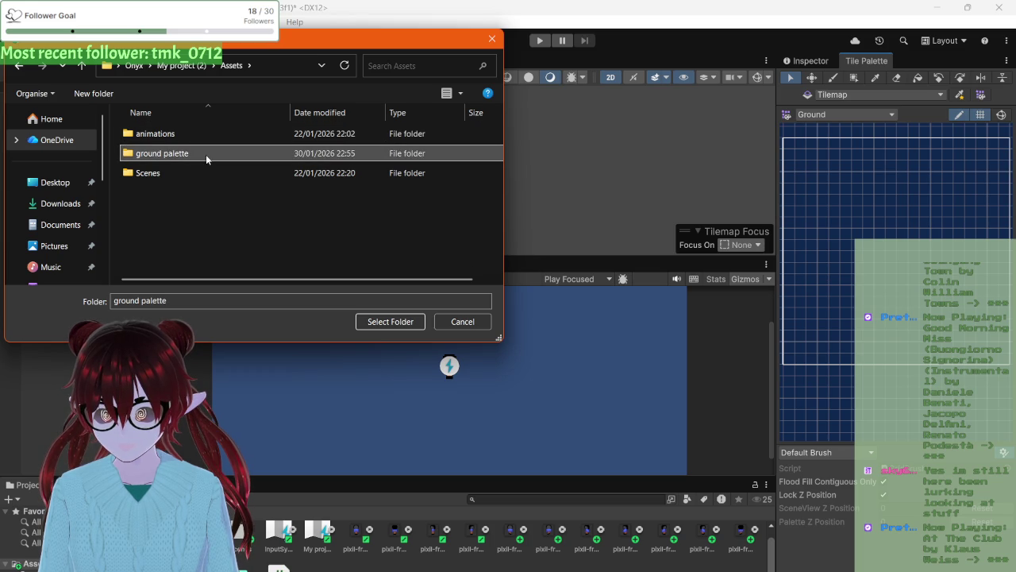
{"action": "double_click", "coordinate": [206, 154]}
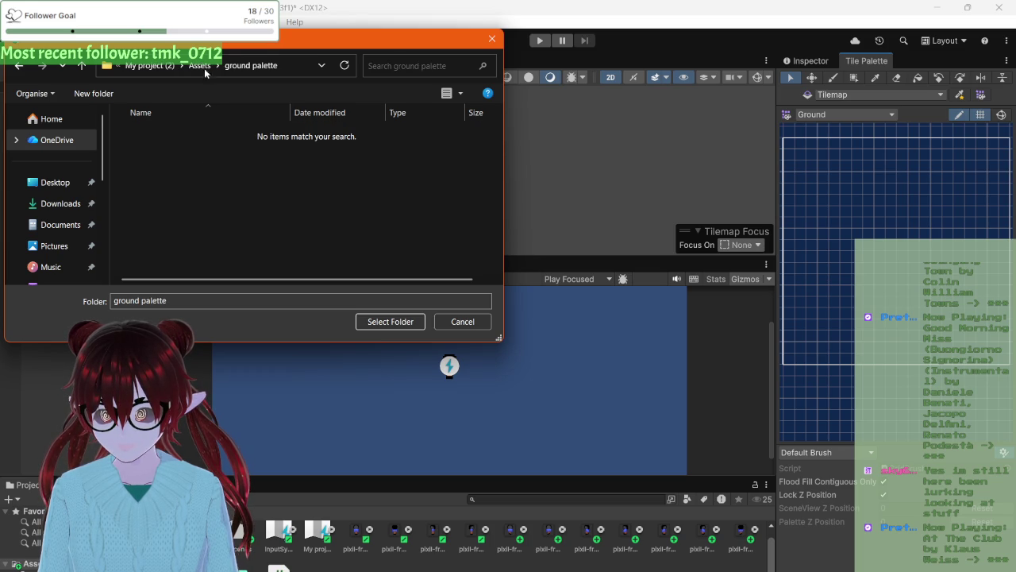
{"action": "left_click", "coordinate": [379, 325]}
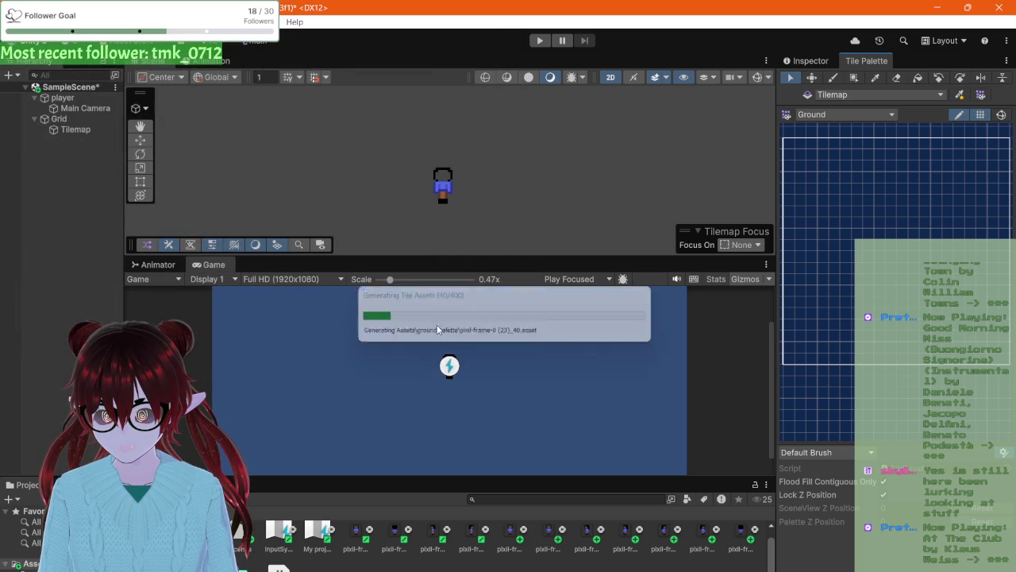